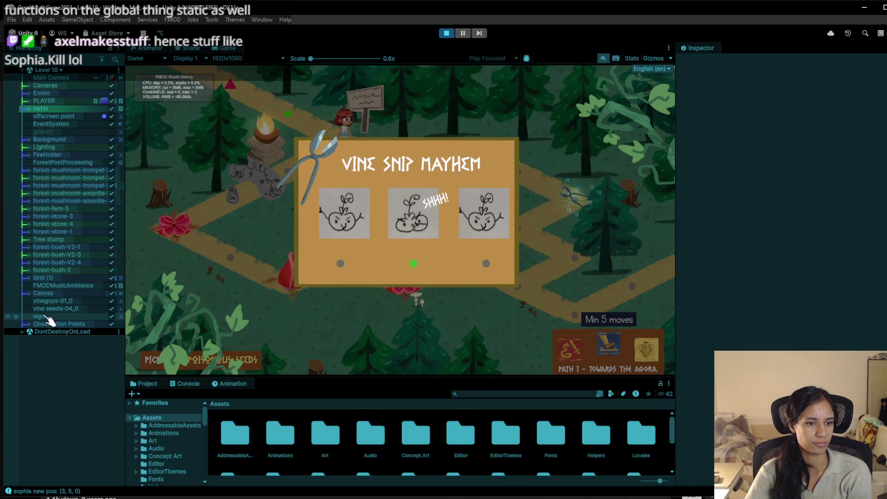
Expand the Canvas in the Hierarchy to reveal its child objects
{"action": "left_click", "coordinate": [29, 293]}
Toggle the Vine snipping minigame object off and on, ending with the Vine Snip Mayhem panel hidden
{"action": "left_click", "coordinate": [113, 317]}
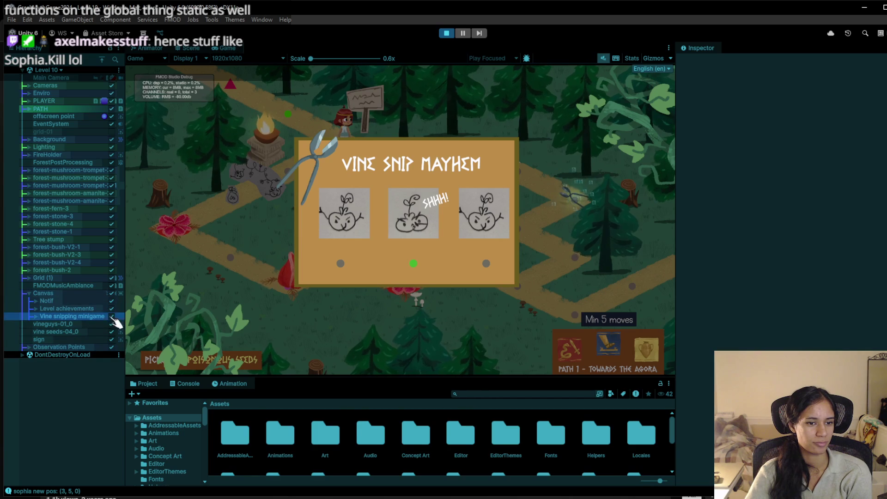
{"action": "left_click", "coordinate": [112, 316]}
{"action": "left_click", "coordinate": [112, 316]}
{"action": "left_click", "coordinate": [112, 316]}
{"action": "left_click", "coordinate": [112, 316]}
{"action": "left_click", "coordinate": [112, 316]}
{"action": "left_click", "coordinate": [112, 317]}
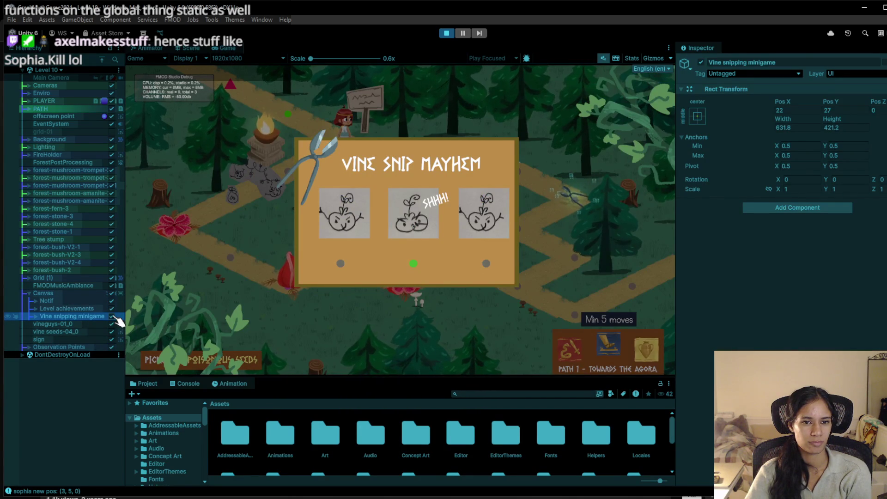
{"action": "left_click", "coordinate": [113, 317]}
Walk the player to the fire node and back, stop Play, and disable the Vine snipping minigame
{"action": "left_click", "coordinate": [300, 160]}
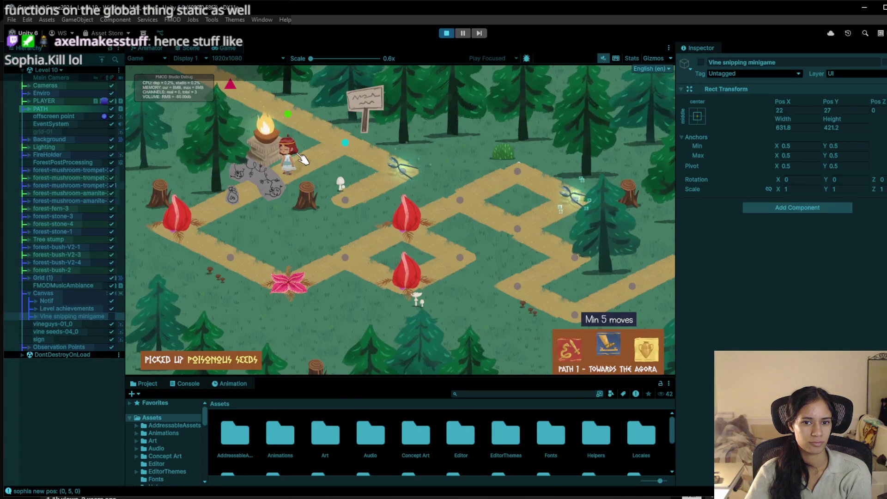
{"action": "left_click", "coordinate": [345, 143]}
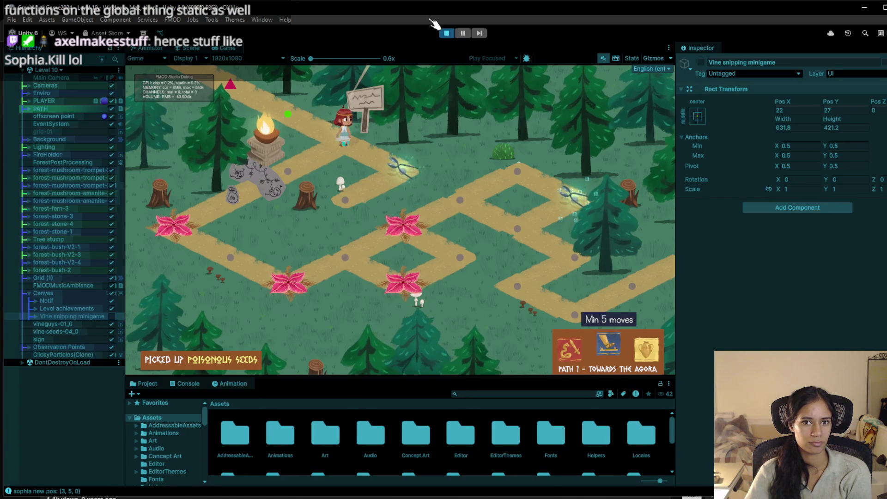
{"action": "left_click", "coordinate": [445, 34]}
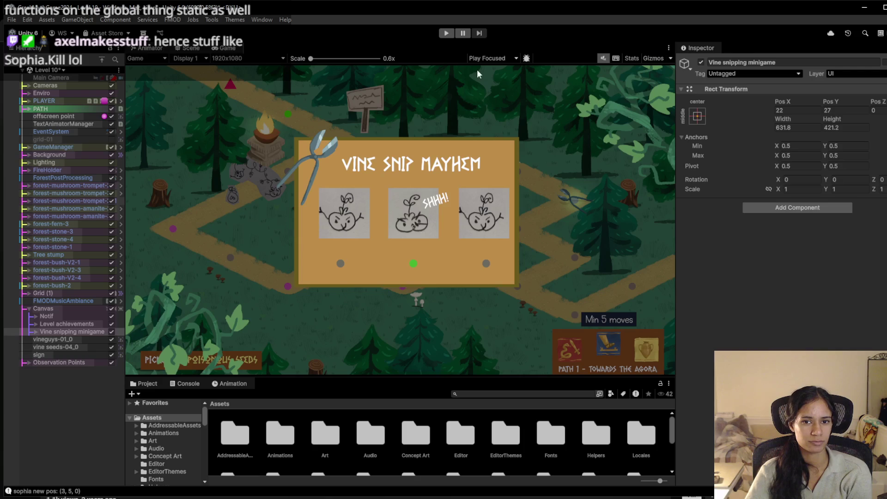
{"action": "left_click", "coordinate": [112, 331]}
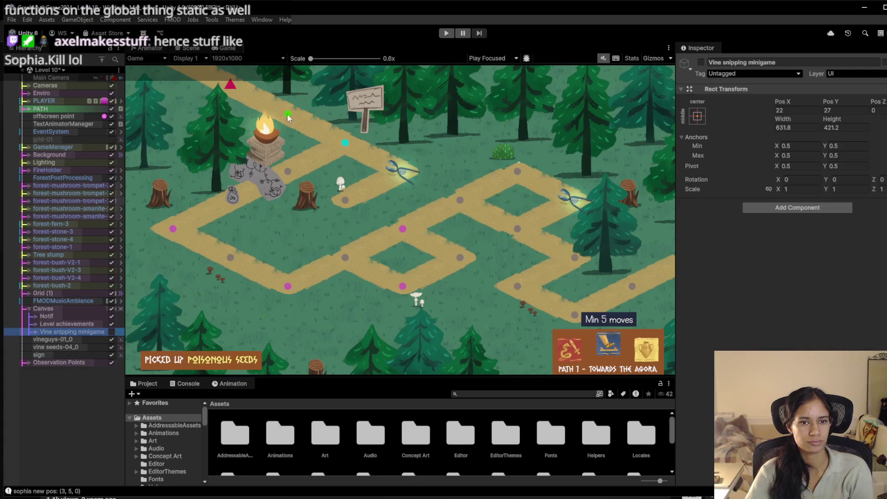
{"action": "left_click", "coordinate": [188, 48]}
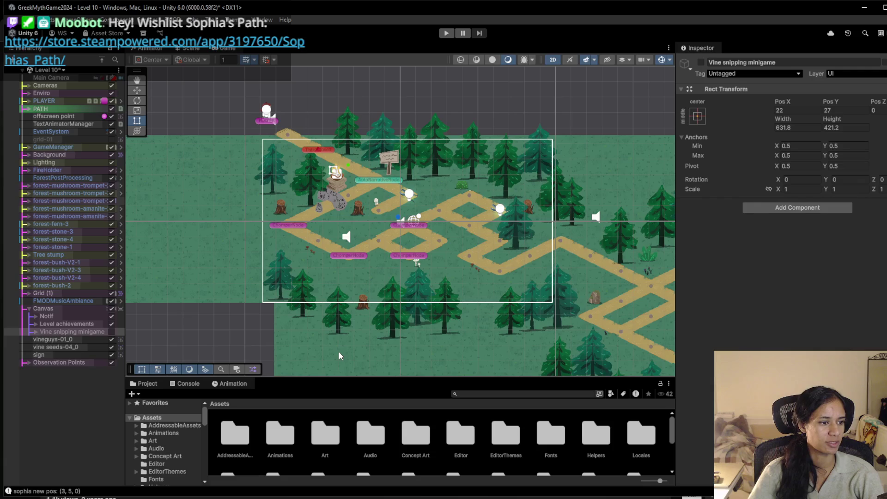
Search the Project window for 'stone' and browse the stone sprite results
{"action": "left_click", "coordinate": [506, 394]}
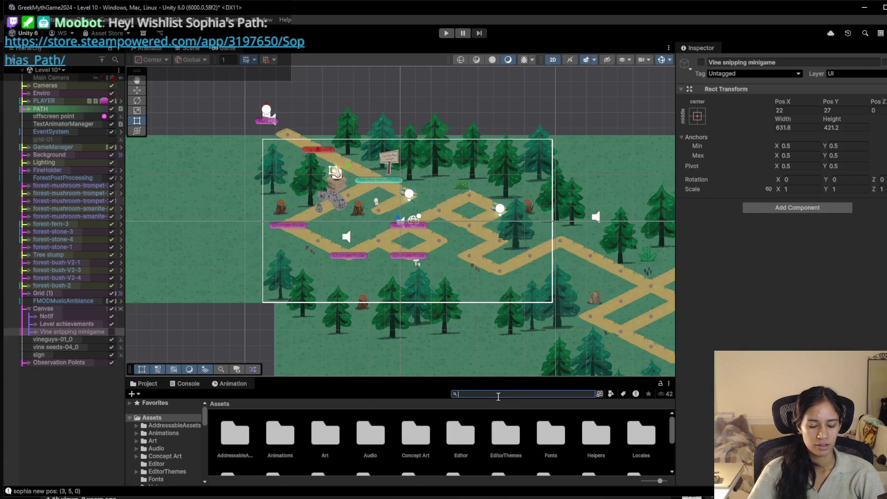
{"action": "type", "text": "rock"}
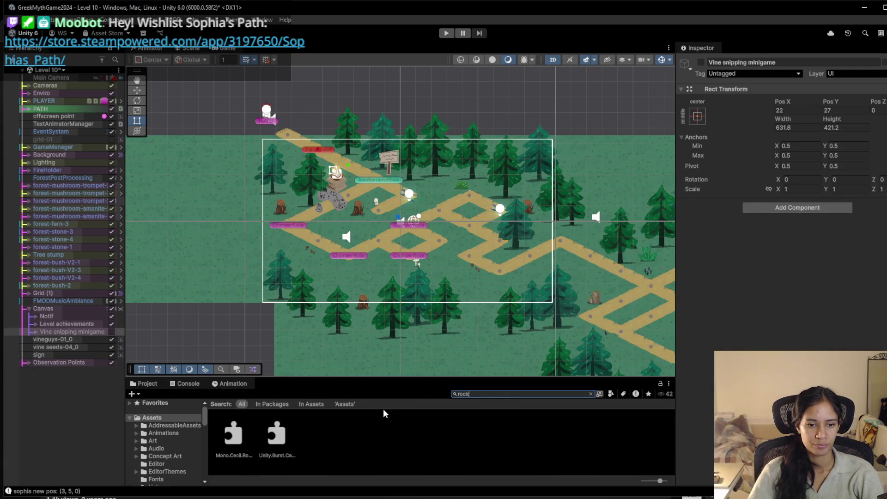
{"action": "key", "text": "BackSpace"}
{"action": "key", "text": "BackSpace"}
{"action": "key", "text": "BackSpace"}
{"action": "type", "text": "stone"}
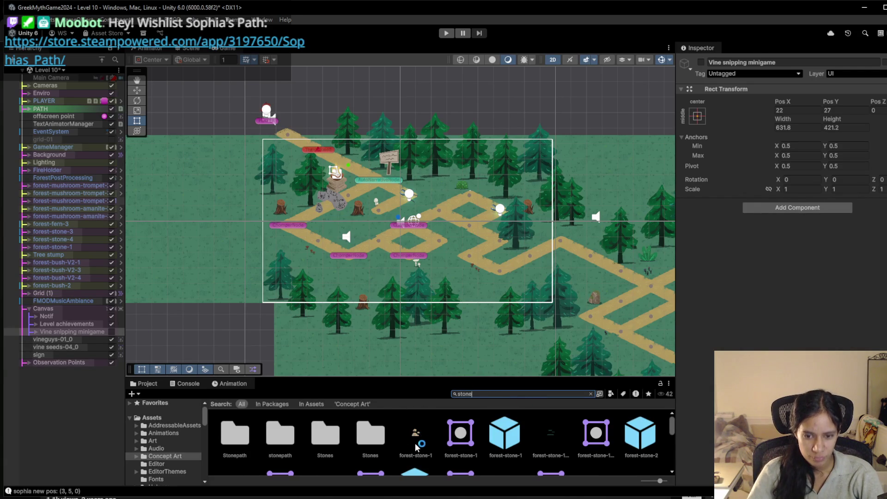
{"action": "left_click", "coordinate": [420, 435]}
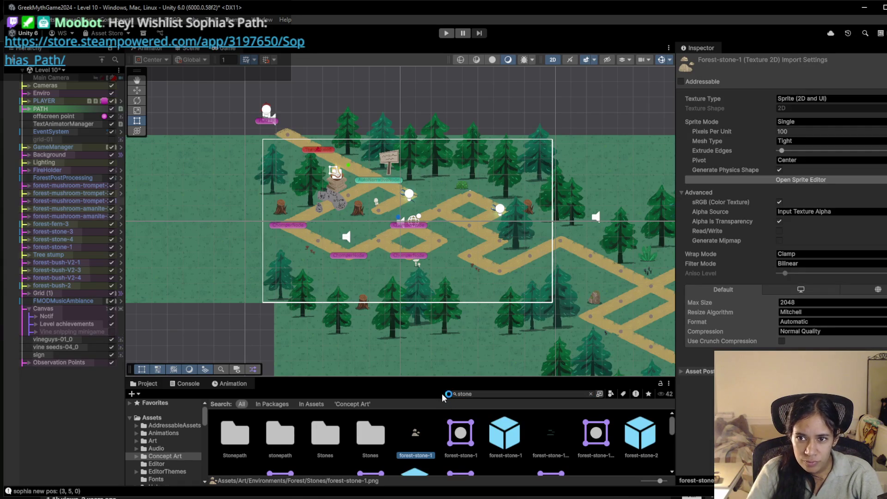
{"action": "left_click_drag", "start_coordinate": [439, 378], "coordinate": [453, 258]}
{"action": "scroll", "coordinate": [476, 381], "scroll_direction": "down", "scroll_amount": 3}
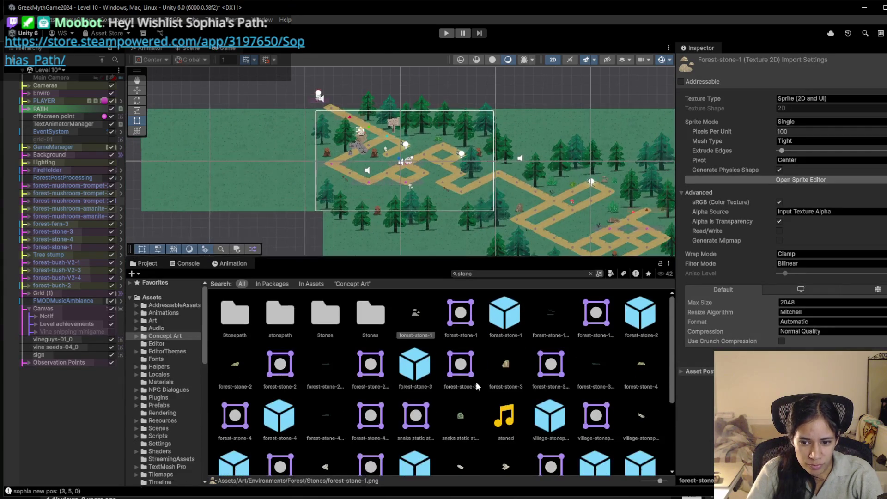
{"action": "scroll", "coordinate": [481, 393], "scroll_direction": "down", "scroll_amount": 2}
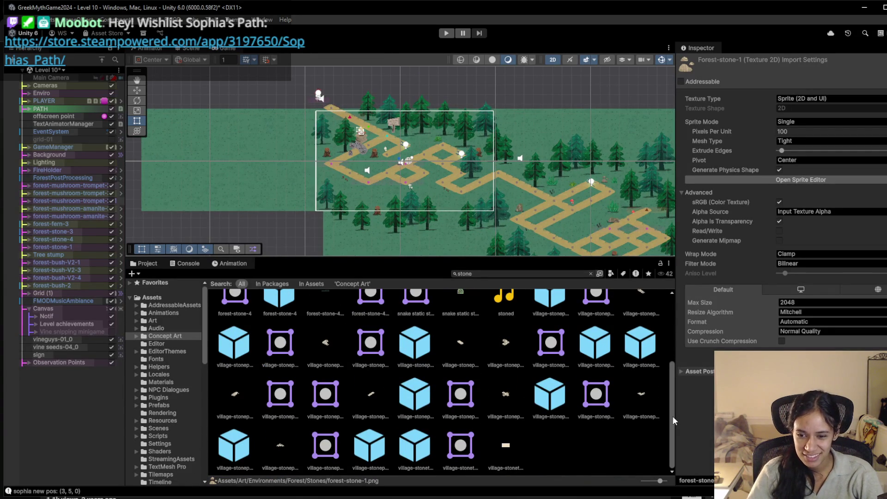
{"action": "left_click_drag", "start_coordinate": [672, 416], "coordinate": [668, 317]}
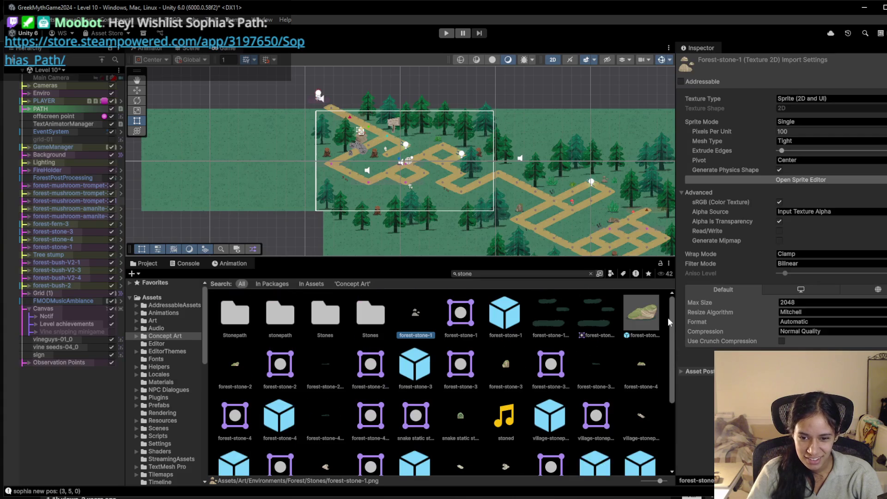
Open the Forest/Stones folder and drag forest-stone-3 onto the path near TempClosed
{"action": "left_click", "coordinate": [590, 274]}
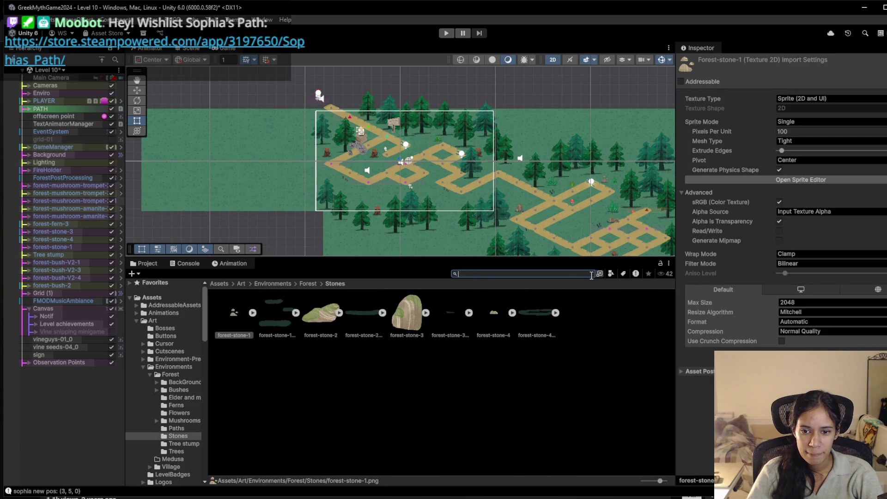
{"action": "left_click", "coordinate": [401, 315]}
{"action": "scroll", "coordinate": [344, 117], "scroll_direction": "up", "scroll_amount": 3}
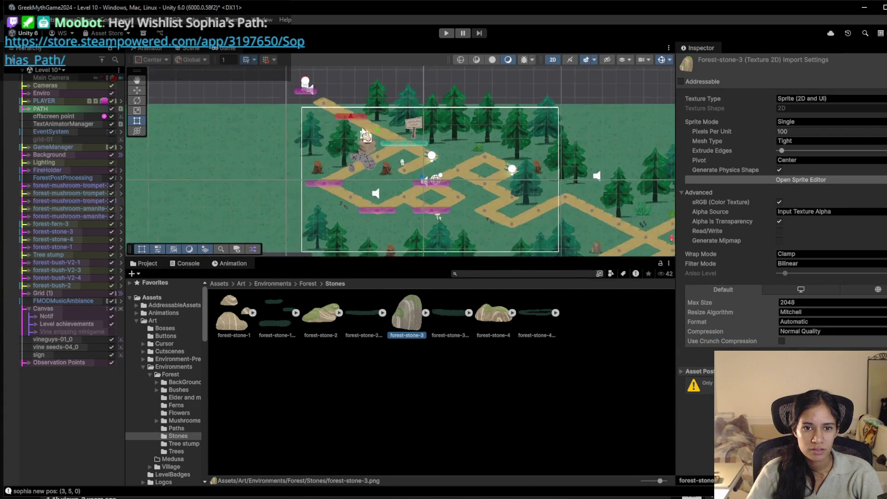
{"action": "scroll", "coordinate": [381, 190], "scroll_direction": "up", "scroll_amount": 5}
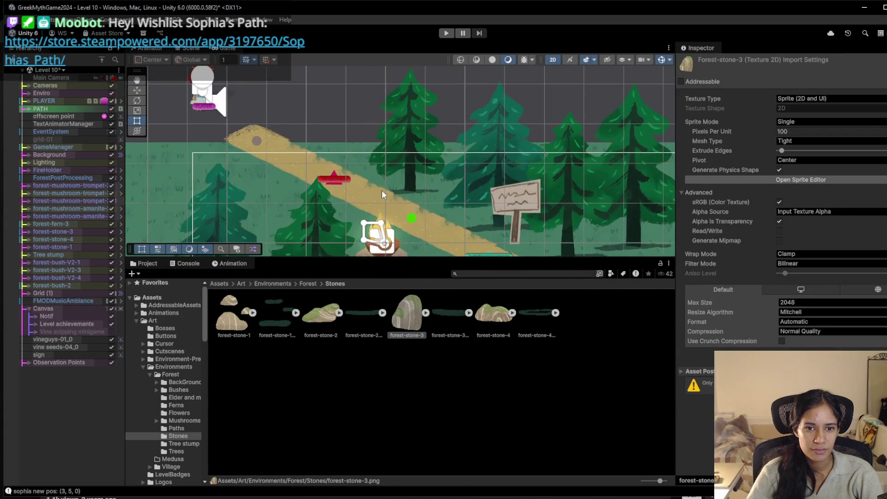
{"action": "scroll", "coordinate": [382, 190], "scroll_direction": "up", "scroll_amount": 4}
{"action": "mouse_move", "coordinate": [412, 323]}
{"action": "left_mouse_down"}
{"action": "mouse_move", "coordinate": [365, 129]}
{"action": "mouse_move", "coordinate": [289, 122]}
{"action": "left_mouse_up"}
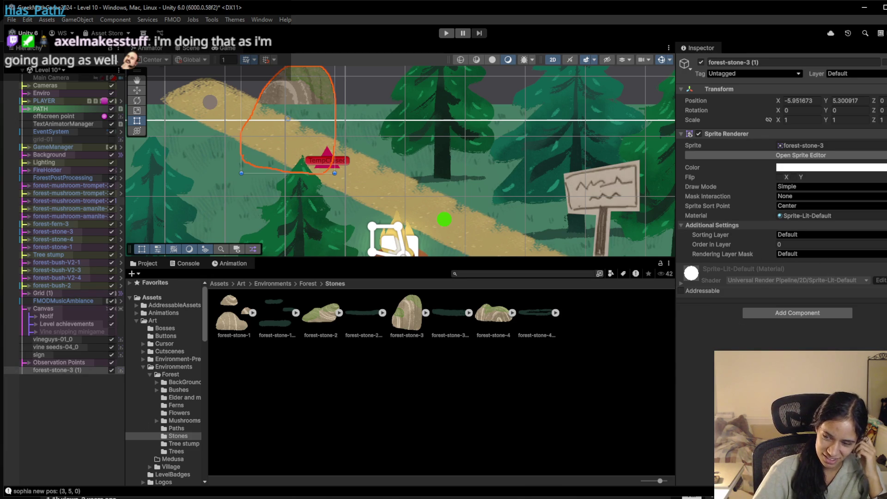
Select forest-stone-3 (1), raise its Order in Layer, and start play-testing at the signpost
{"action": "left_click", "coordinate": [63, 370]}
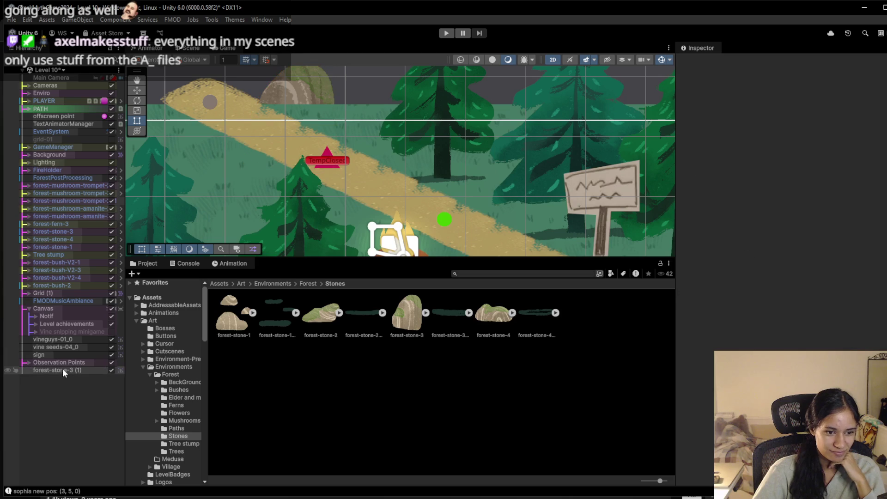
{"action": "left_click_drag", "start_coordinate": [758, 250], "coordinate": [761, 250]}
{"action": "scroll", "coordinate": [303, 165], "scroll_direction": "down", "scroll_amount": 2}
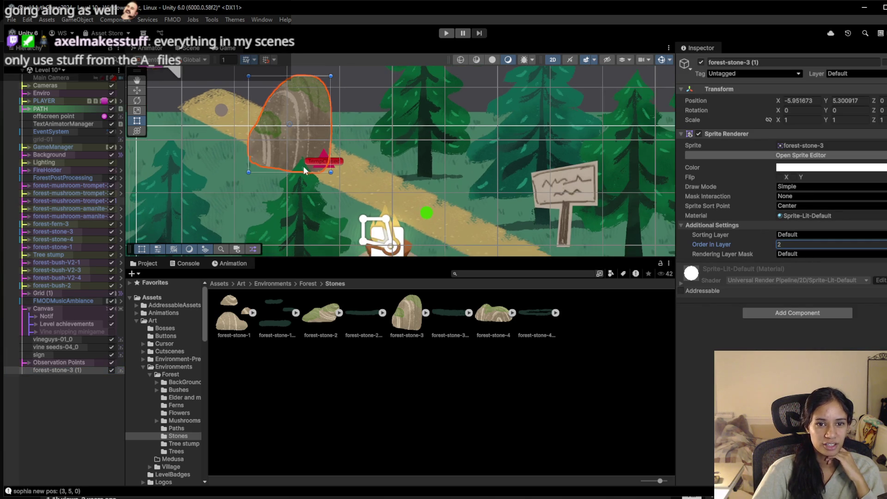
{"action": "left_click", "coordinate": [446, 33]}
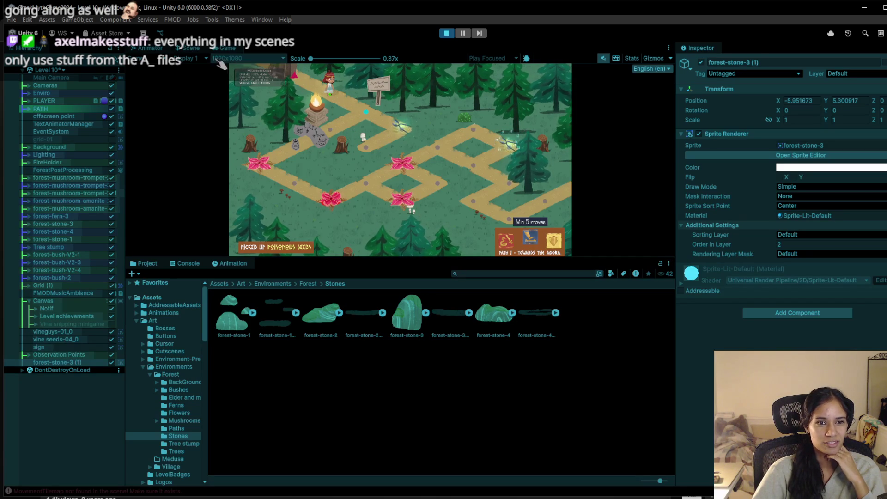
{"action": "left_click", "coordinate": [381, 76]}
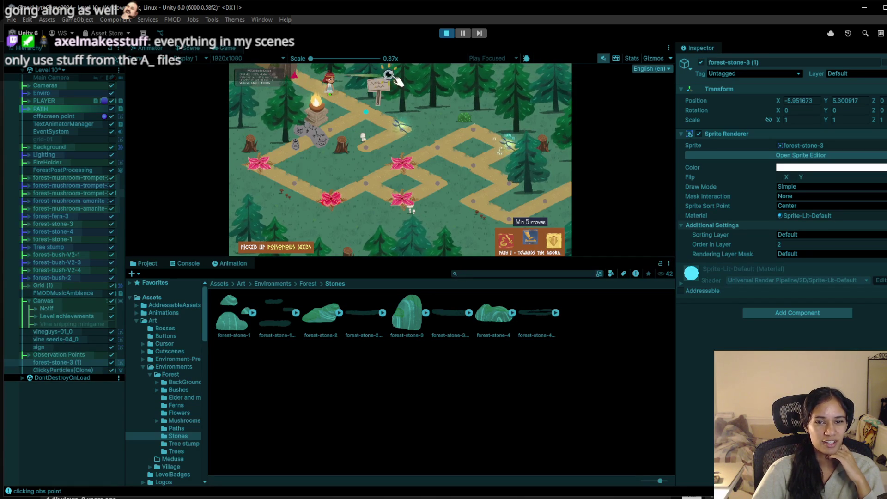
Set the rock's Order in Layer to 27, nudge it right, and check it in the game
{"action": "left_click", "coordinate": [188, 49]}
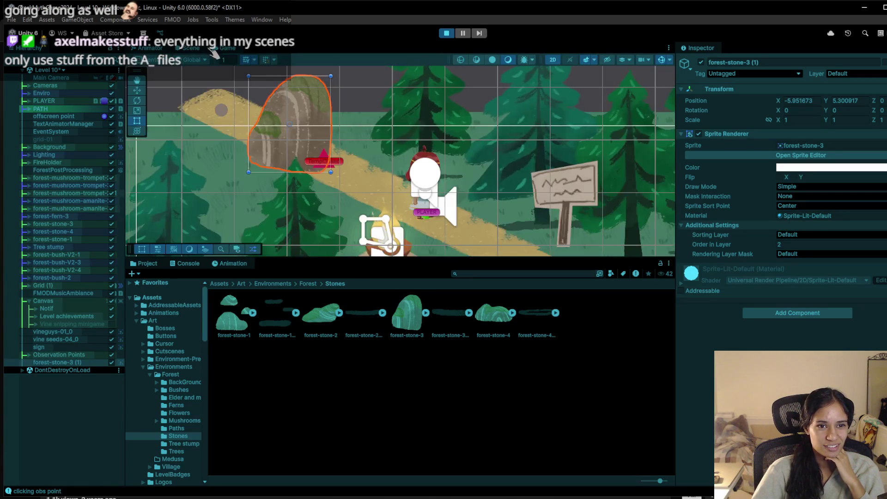
{"action": "type", "text": "7"}
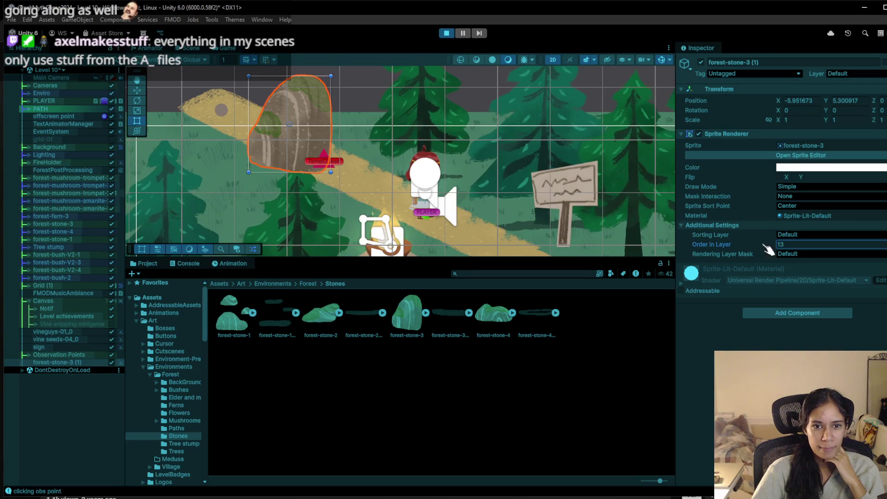
{"action": "left_click", "coordinate": [229, 50]}
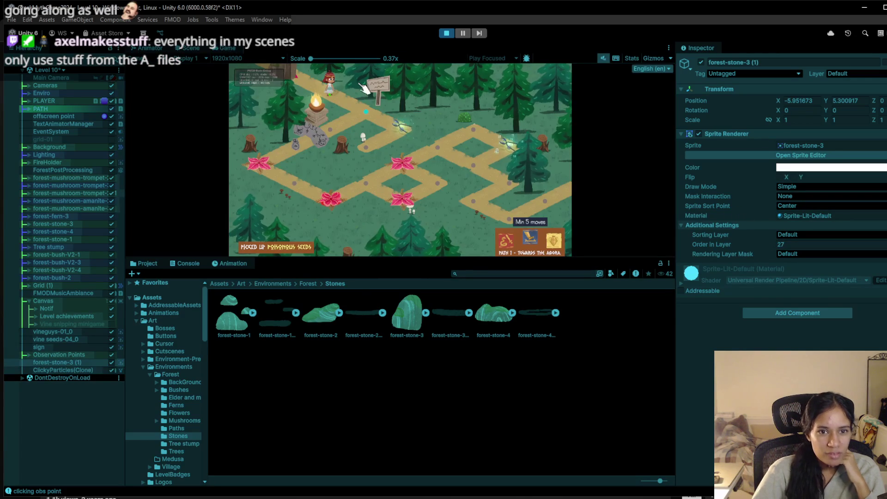
{"action": "left_click_drag", "start_coordinate": [437, 264], "coordinate": [428, 417]}
{"action": "left_click", "coordinate": [191, 48]}
{"action": "left_click_drag", "start_coordinate": [217, 166], "coordinate": [257, 178]}
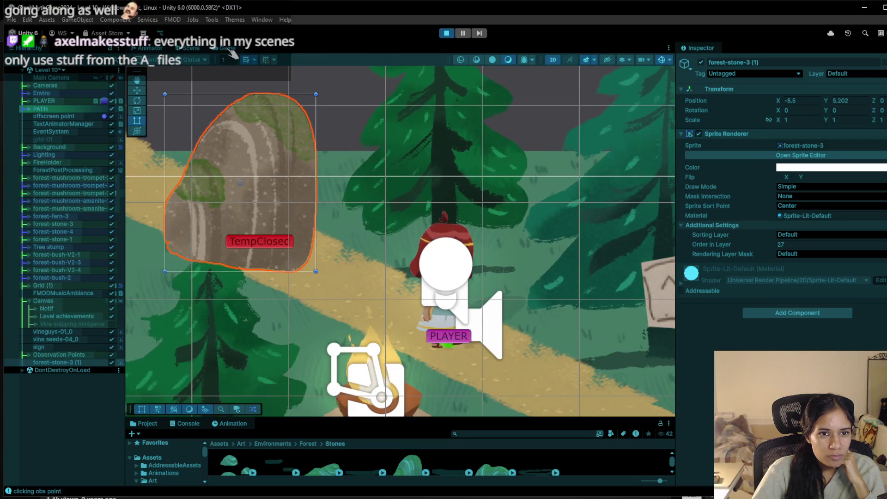
{"action": "left_click", "coordinate": [227, 48]}
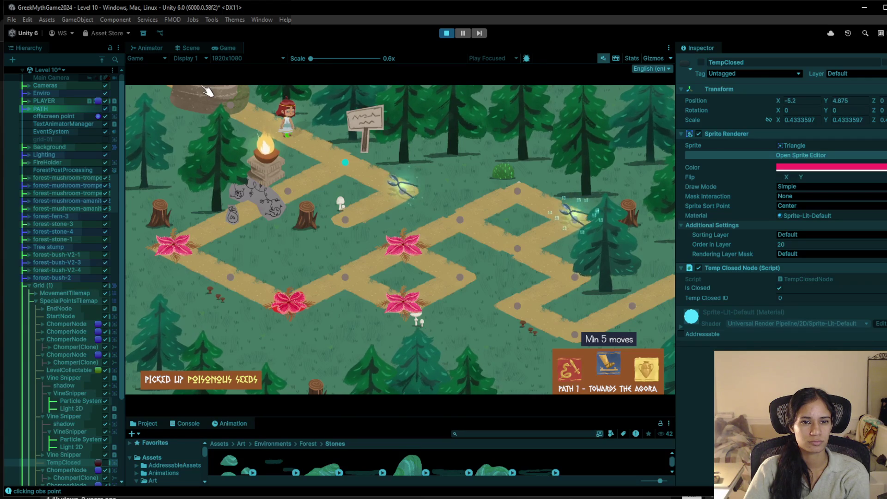
{"action": "left_click", "coordinate": [190, 48]}
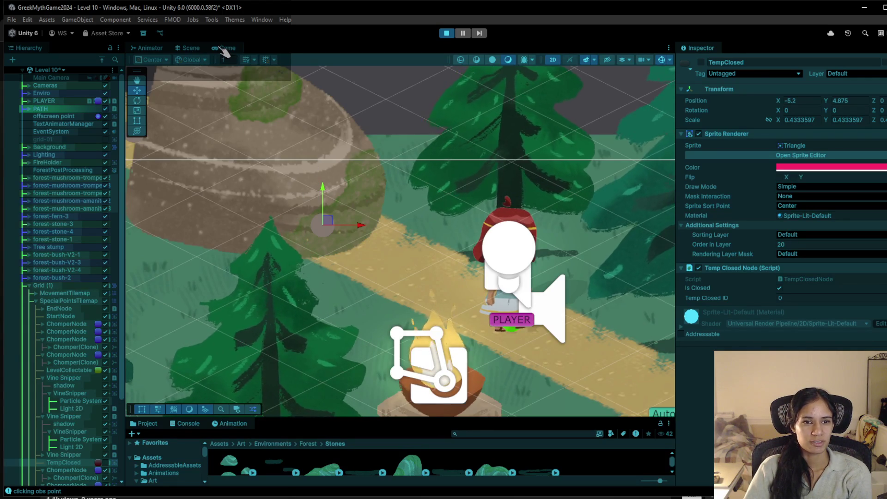
{"action": "left_click", "coordinate": [226, 48]}
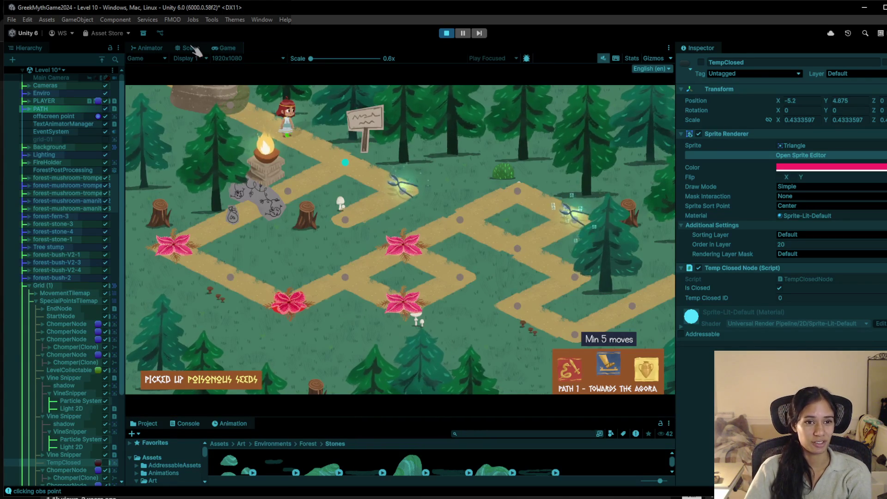
{"action": "left_click", "coordinate": [190, 48]}
{"action": "left_click", "coordinate": [276, 183]}
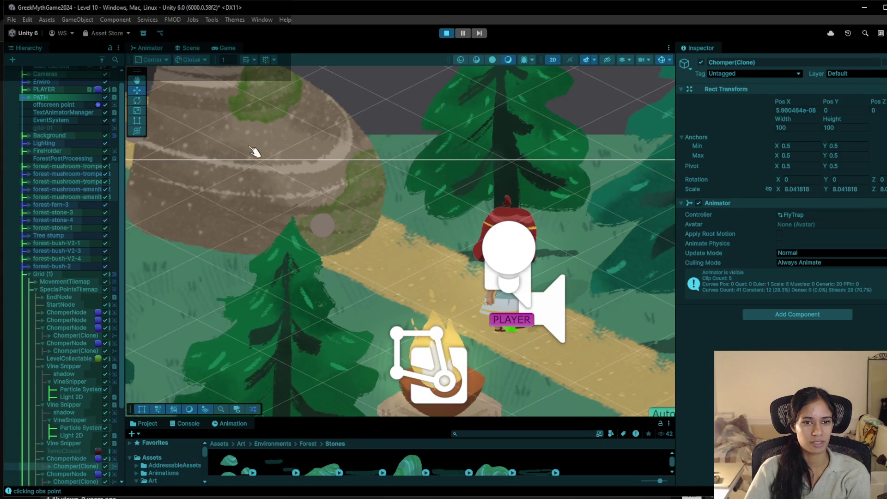
{"action": "left_click", "coordinate": [250, 147]}
{"action": "left_click", "coordinate": [250, 144]}
{"action": "left_click", "coordinate": [252, 145]}
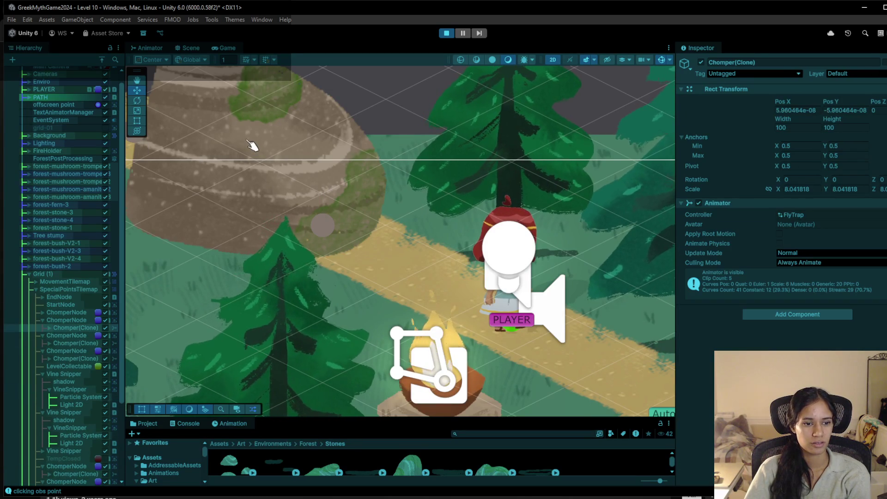
{"action": "scroll", "coordinate": [222, 208], "scroll_direction": "down", "scroll_amount": 2}
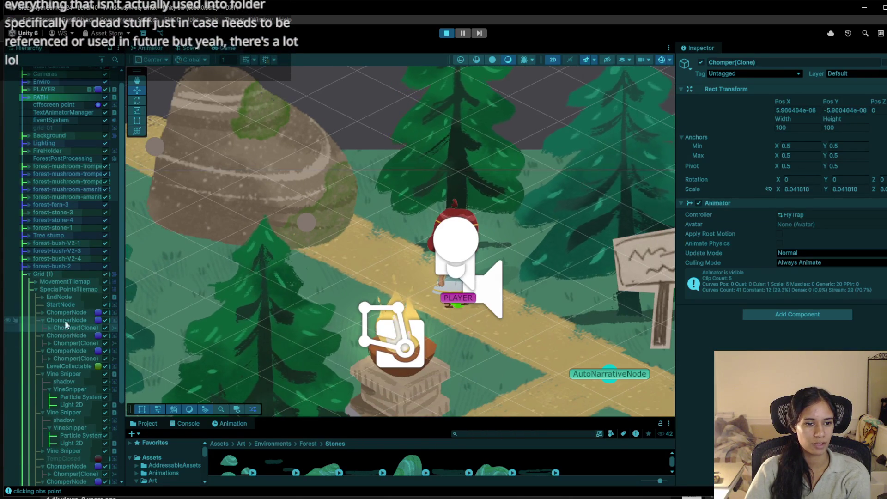
{"action": "left_click", "coordinate": [182, 158]}
{"action": "left_click", "coordinate": [231, 140]}
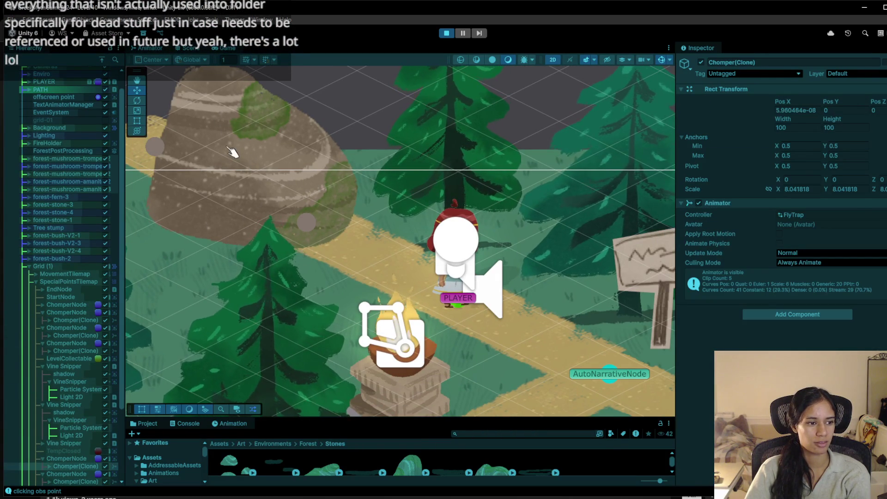
{"action": "left_click", "coordinate": [226, 146]}
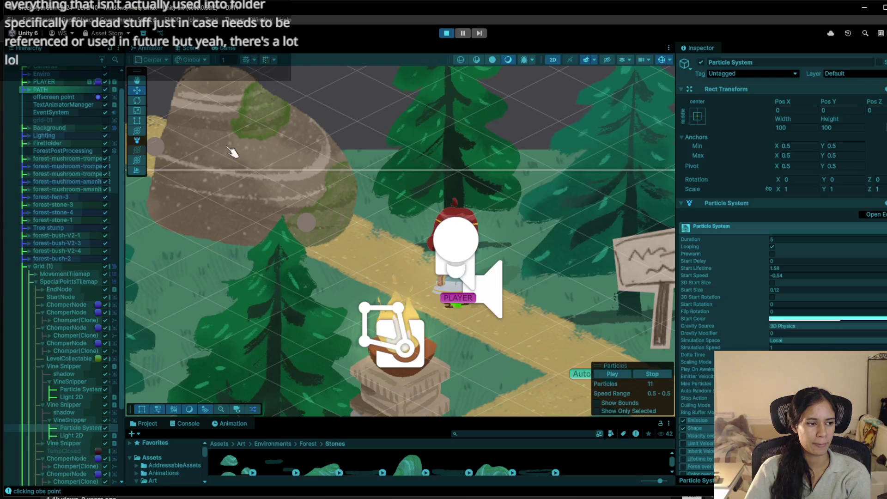
{"action": "scroll", "coordinate": [233, 152], "scroll_direction": "down", "scroll_amount": 2}
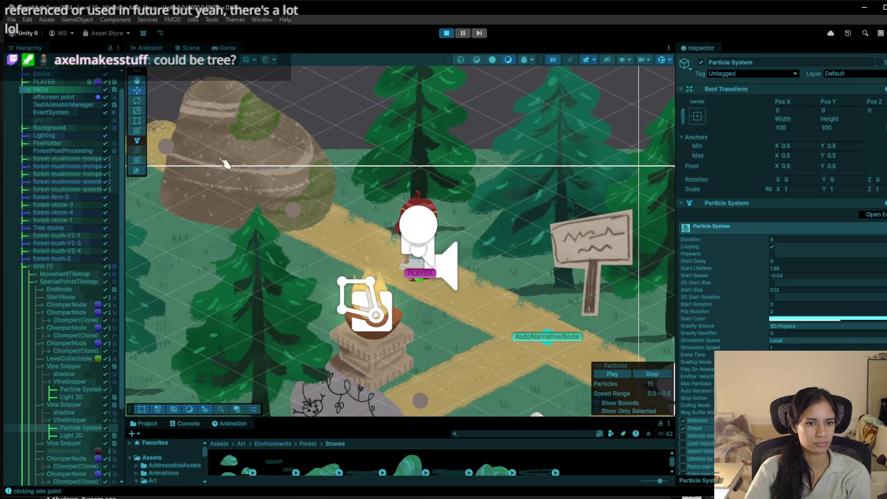
{"action": "left_click_drag", "start_coordinate": [224, 162], "coordinate": [274, 146]}
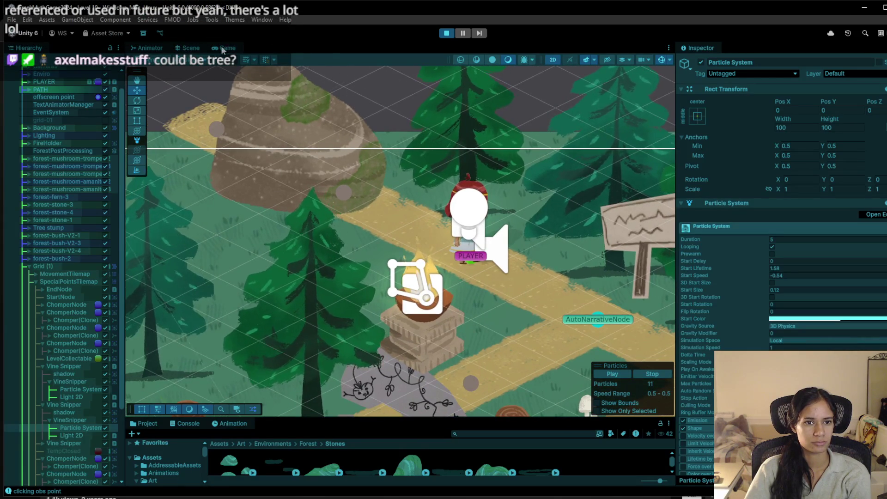
{"action": "left_click", "coordinate": [223, 48]}
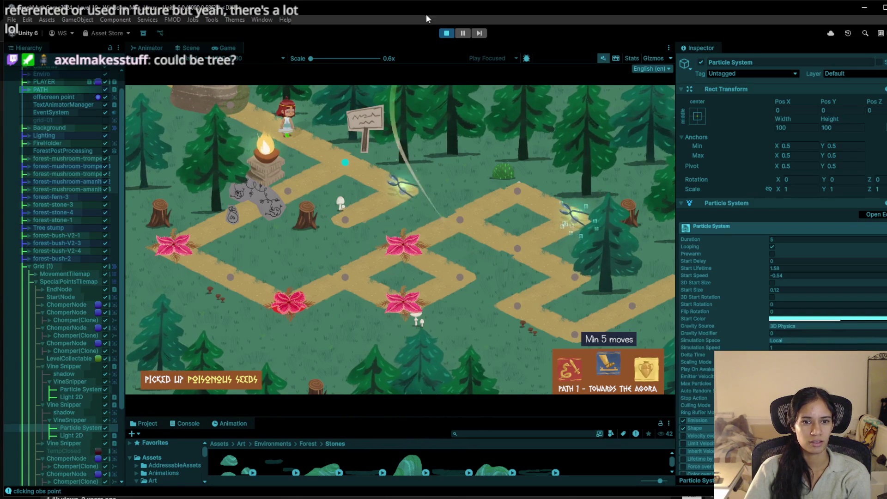
{"action": "left_click", "coordinate": [446, 34]}
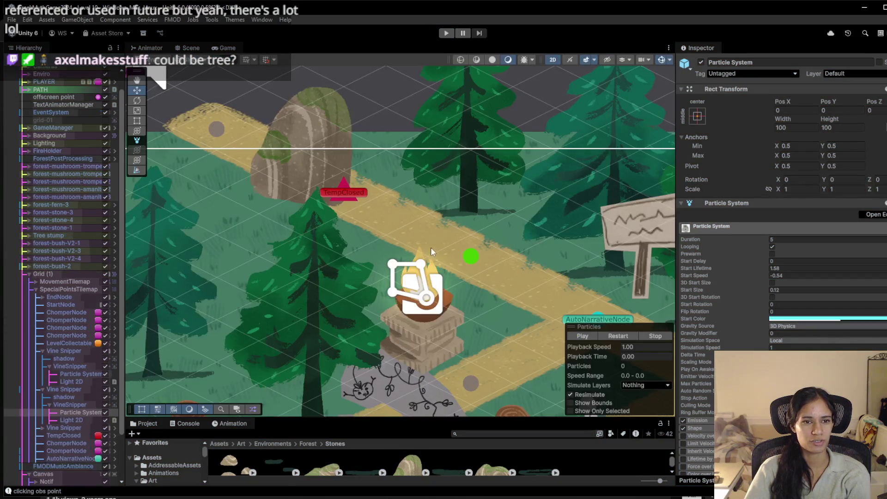
Select the forest-stone-3 (1) rock and move it down to the lower-right path
{"action": "key", "text": "f"}
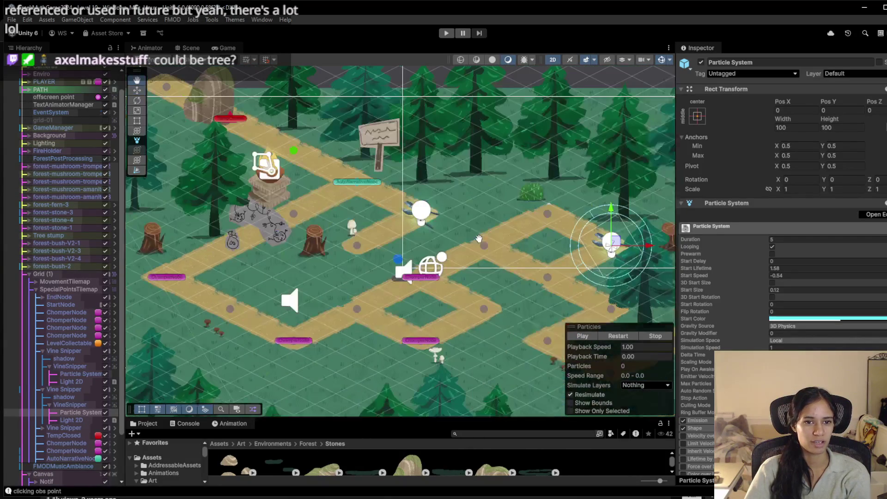
{"action": "left_click", "coordinate": [243, 95]}
{"action": "left_click", "coordinate": [243, 95]}
{"action": "left_click", "coordinate": [226, 95]}
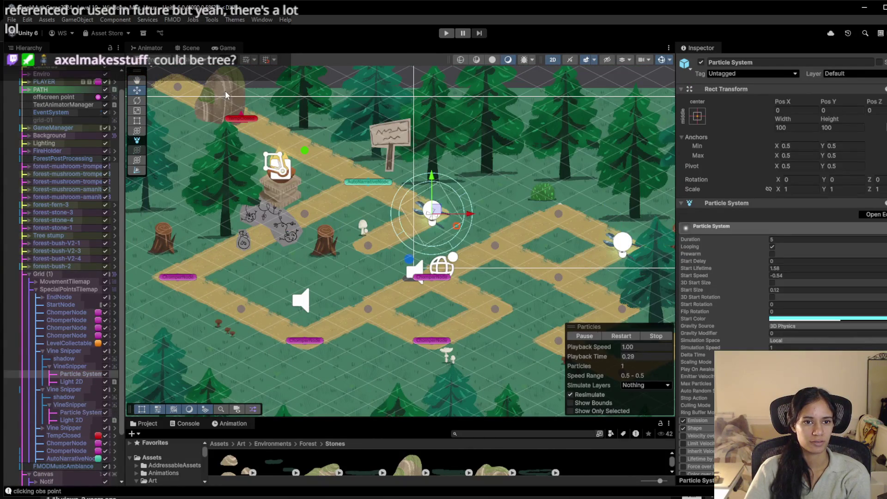
{"action": "left_click", "coordinate": [227, 94]}
{"action": "mouse_move", "coordinate": [226, 95]}
{"action": "left_mouse_down"}
{"action": "mouse_move", "coordinate": [349, 115]}
{"action": "mouse_move", "coordinate": [552, 308]}
{"action": "mouse_move", "coordinate": [573, 303]}
{"action": "left_mouse_up"}
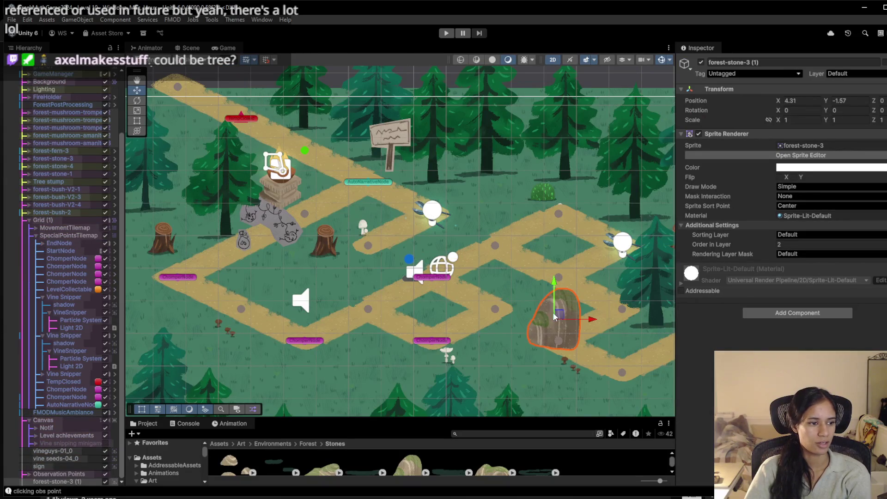
{"action": "mouse_move", "coordinate": [330, 241]}
{"action": "left_mouse_down"}
{"action": "mouse_move", "coordinate": [241, 229]}
{"action": "mouse_move", "coordinate": [288, 237]}
{"action": "left_mouse_up"}
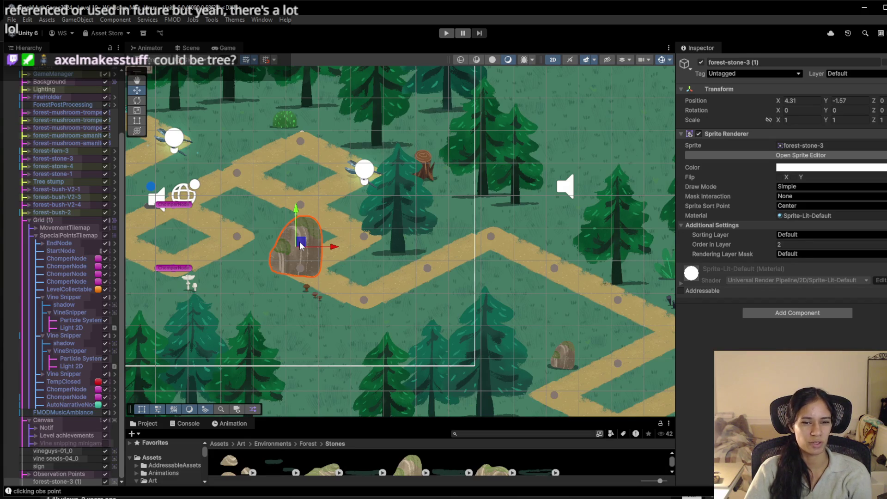
Tilt the rock to Z -10, move it beside the path, and start play-testing
{"action": "key", "text": "e"}
{"action": "mouse_move", "coordinate": [324, 221]}
{"action": "left_mouse_down"}
{"action": "mouse_move", "coordinate": [393, 253]}
{"action": "mouse_move", "coordinate": [426, 287]}
{"action": "left_mouse_up"}
{"action": "key", "text": "w"}
{"action": "mouse_move", "coordinate": [305, 248]}
{"action": "left_mouse_down"}
{"action": "mouse_move", "coordinate": [554, 219]}
{"action": "mouse_move", "coordinate": [495, 231]}
{"action": "left_mouse_up"}
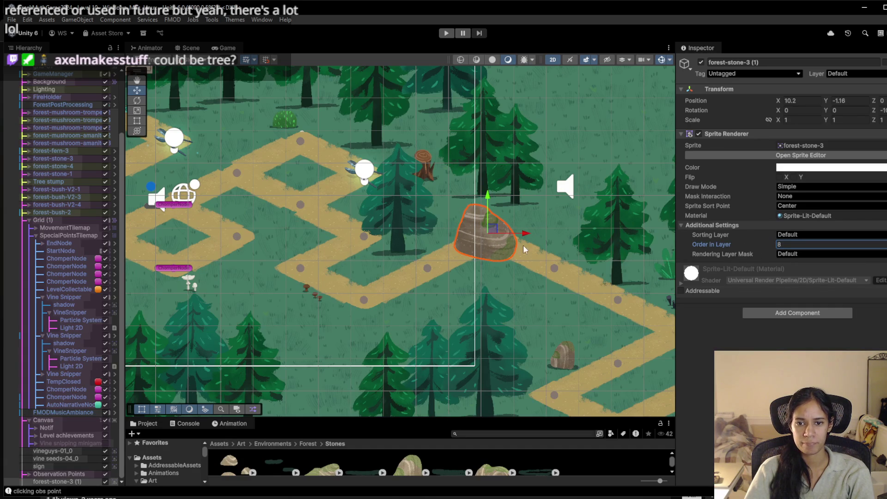
{"action": "left_click", "coordinate": [447, 35]}
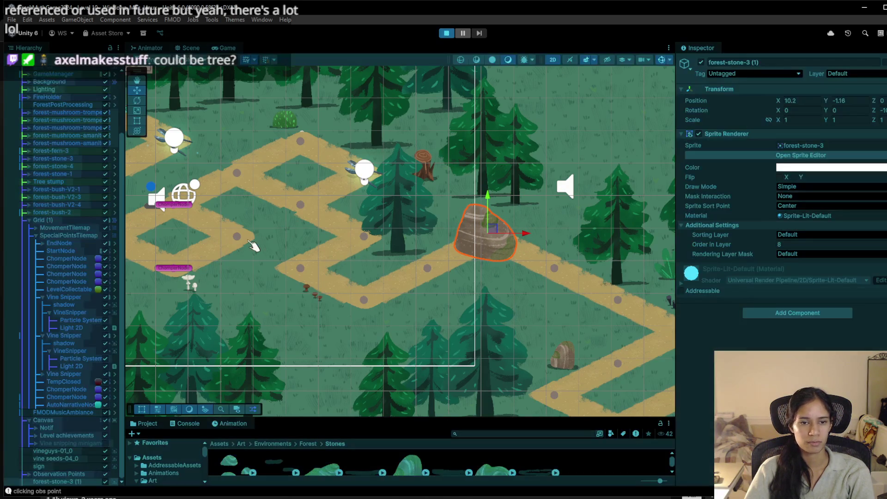
{"action": "left_click", "coordinate": [345, 163]}
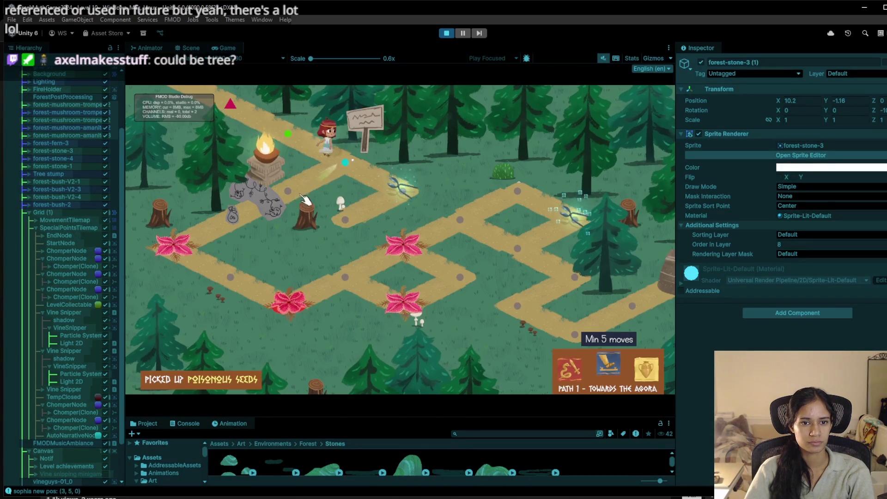
Walk the character along the path past the chomper node, scissors spot and fire to the flower tile
{"action": "left_click", "coordinate": [287, 190]}
{"action": "left_click", "coordinate": [254, 213]}
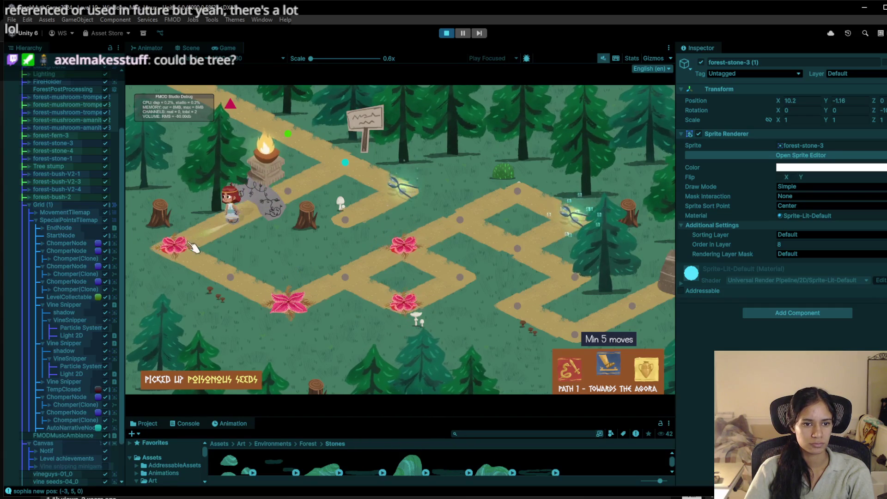
{"action": "left_click", "coordinate": [240, 216]}
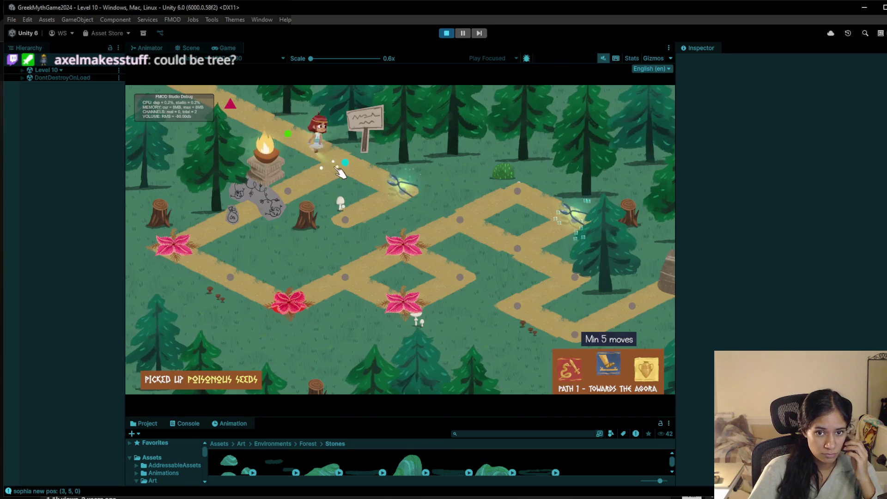
{"action": "left_click", "coordinate": [398, 192]}
{"action": "left_click", "coordinate": [317, 186]}
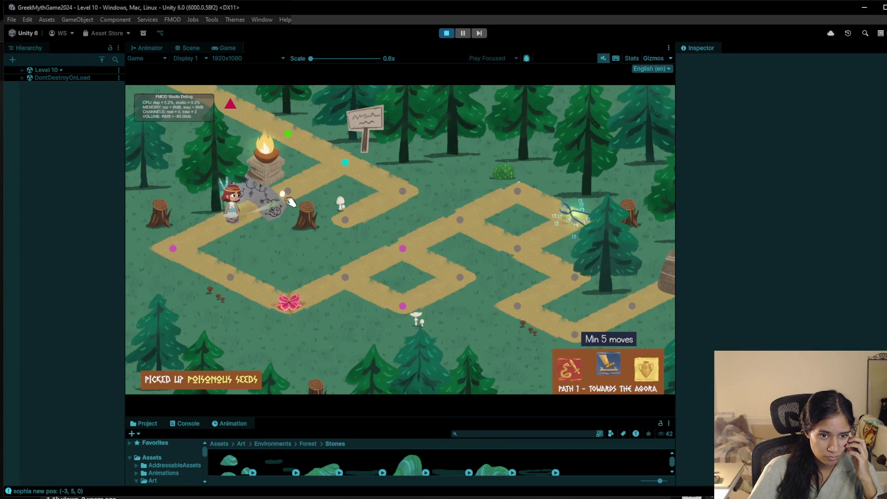
{"action": "left_click", "coordinate": [288, 296]}
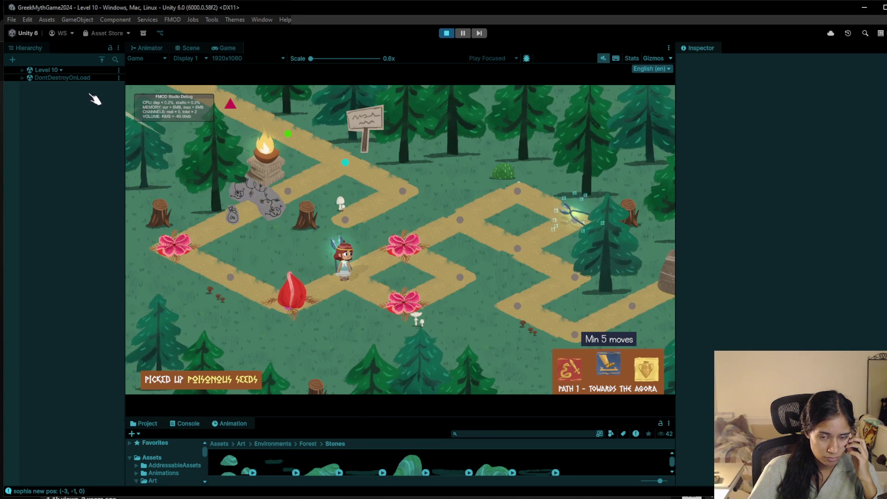
Select the lower ChomperNode under Level 10 > Grid (1) > SpecialPointsTilemap and view it in Scene
{"action": "left_click", "coordinate": [22, 70]}
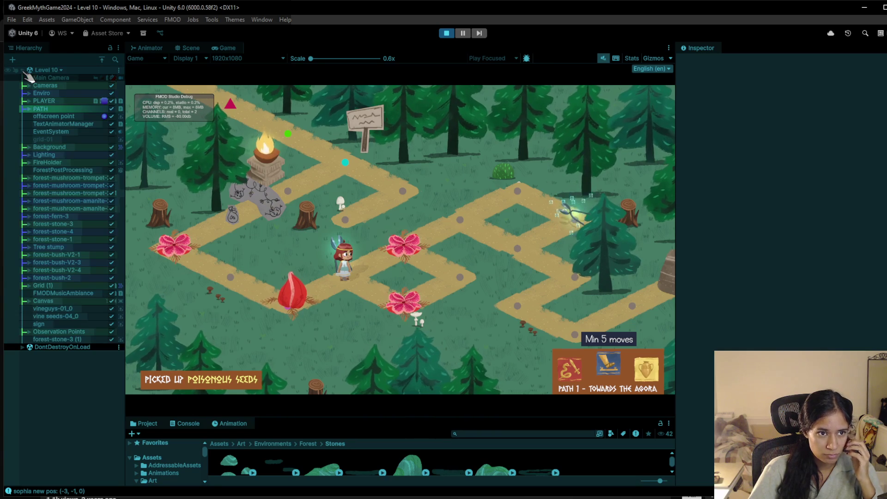
{"action": "left_click", "coordinate": [29, 285]}
{"action": "left_click", "coordinate": [37, 300]}
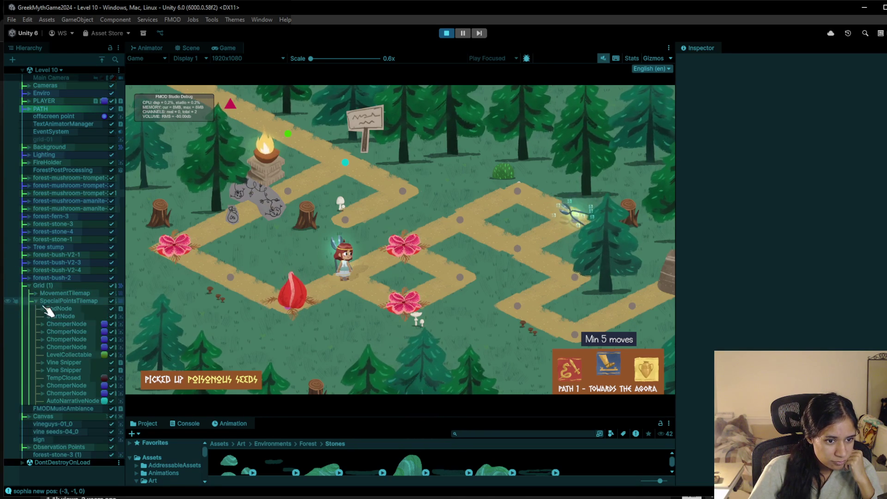
{"action": "left_click", "coordinate": [82, 393]}
{"action": "left_click", "coordinate": [191, 48]}
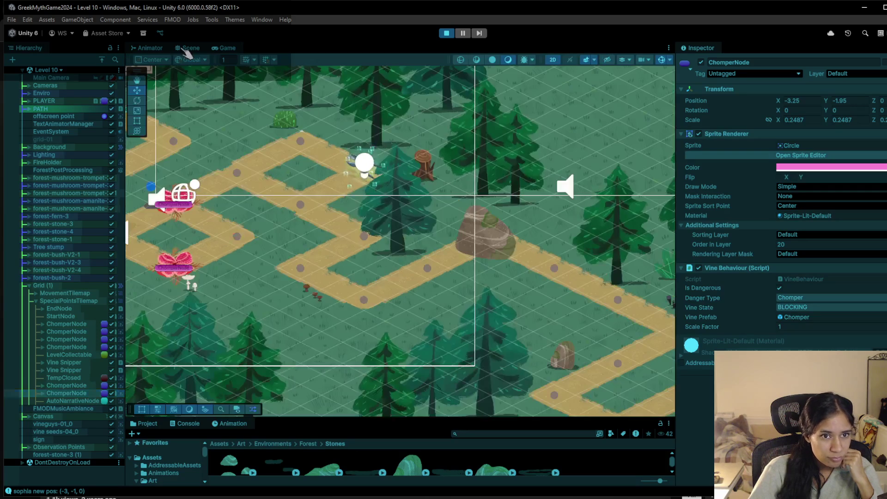
Select the other ChomperNode in the scene and deactivate it so its plant disappears
{"action": "left_click_drag", "start_coordinate": [217, 240], "coordinate": [329, 272]}
{"action": "left_click", "coordinate": [329, 272]}
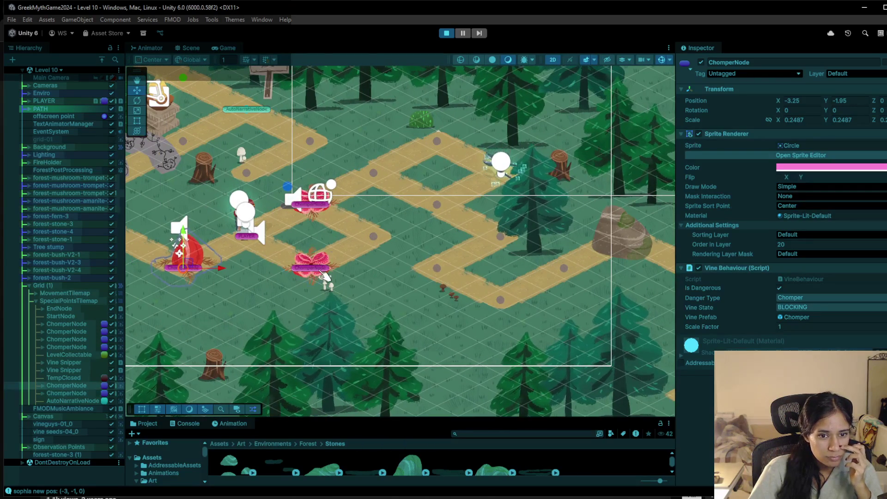
{"action": "left_click", "coordinate": [701, 62]}
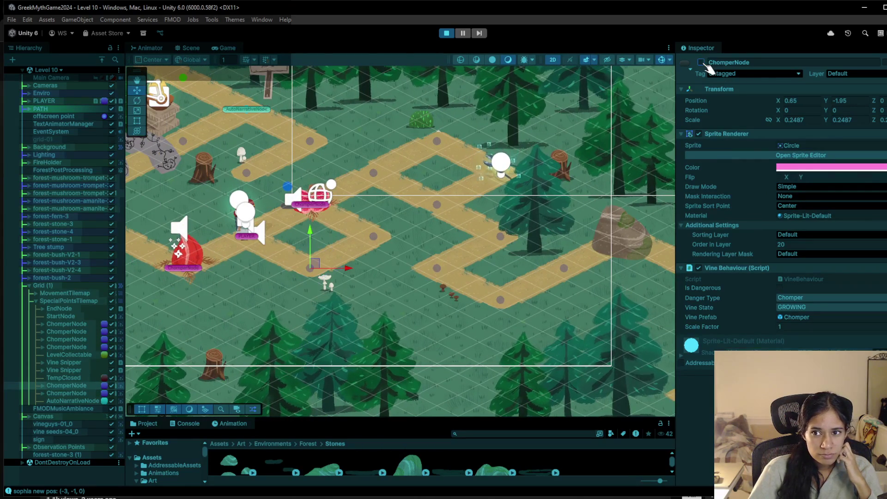
Walk the character through the level to the top-left path node, then return to Scene
{"action": "left_click", "coordinate": [224, 47]}
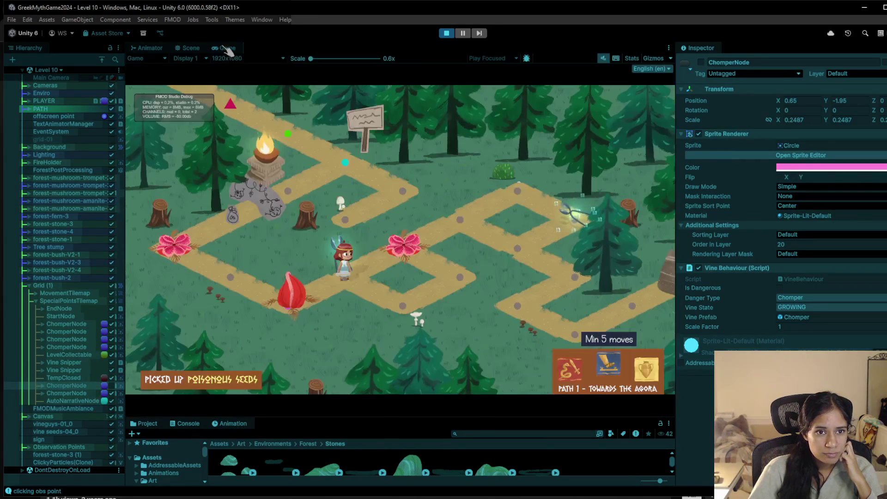
{"action": "left_click", "coordinate": [411, 312]}
{"action": "left_click", "coordinate": [461, 224]}
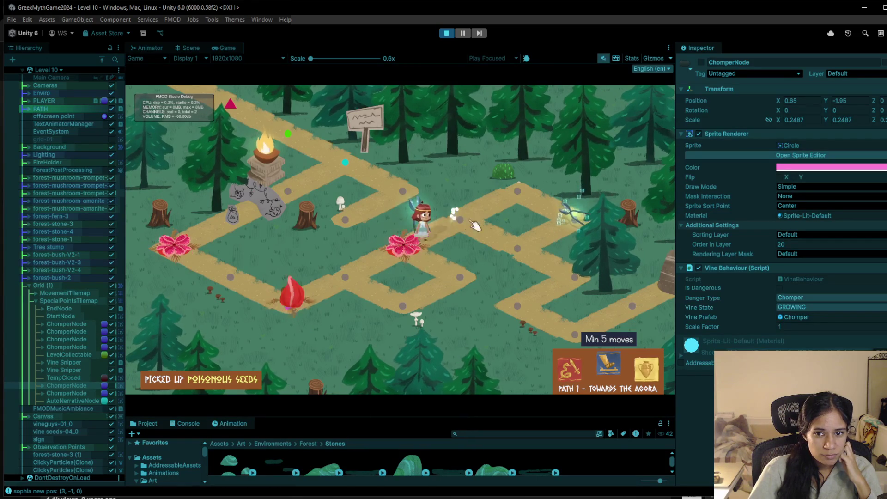
{"action": "left_click", "coordinate": [551, 277]}
{"action": "left_click", "coordinate": [564, 332]}
{"action": "left_click", "coordinate": [668, 277]}
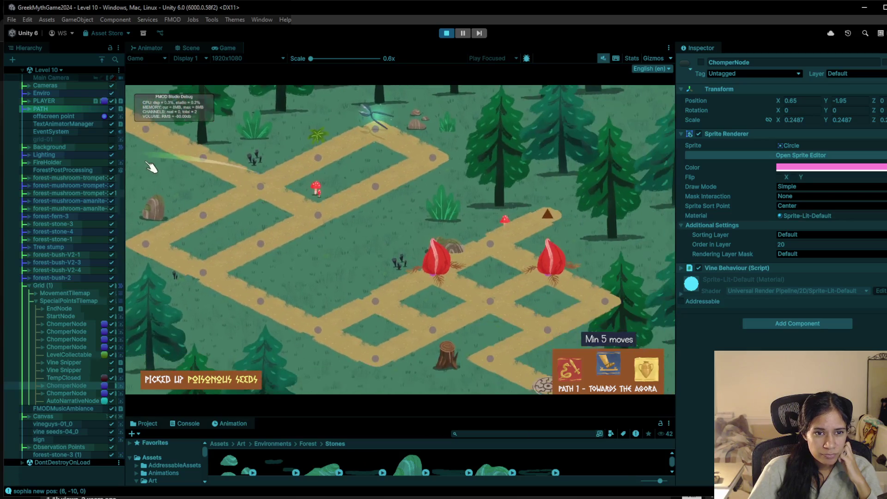
{"action": "left_click", "coordinate": [146, 130]}
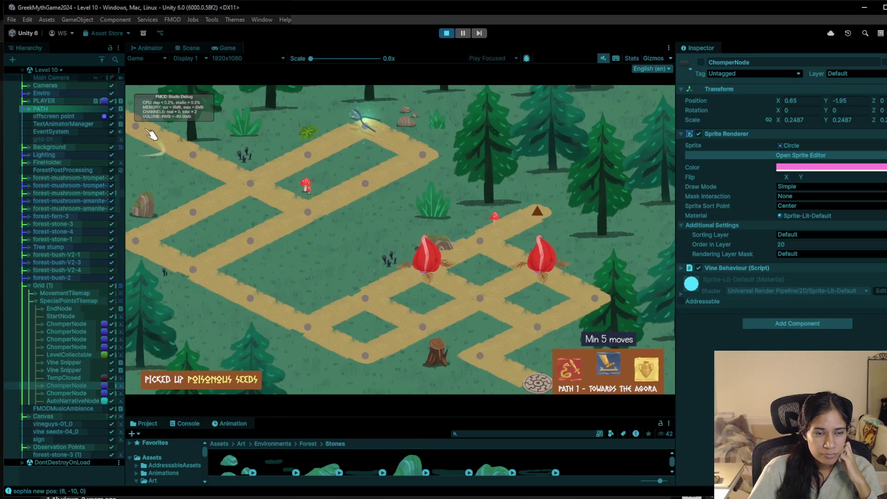
{"action": "left_click", "coordinate": [200, 154]}
{"action": "left_click", "coordinate": [191, 49]}
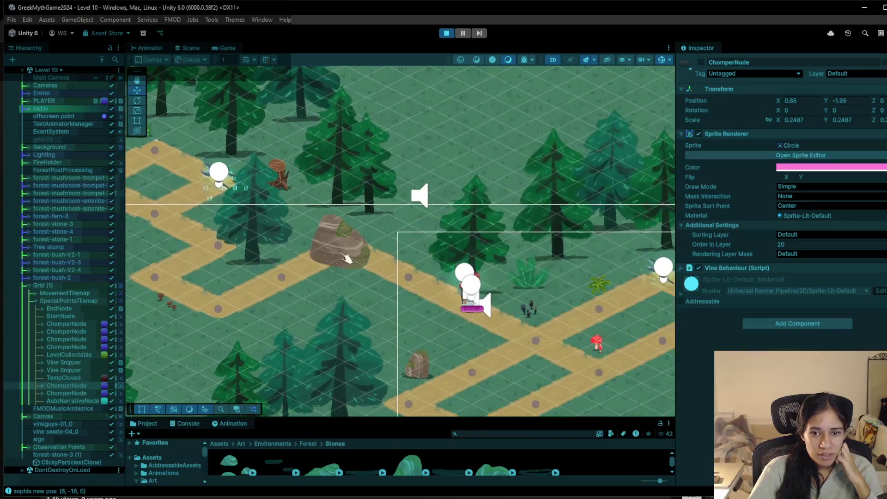
Move the rock right and then up, checking its placement in the running game
{"action": "left_click", "coordinate": [347, 260]}
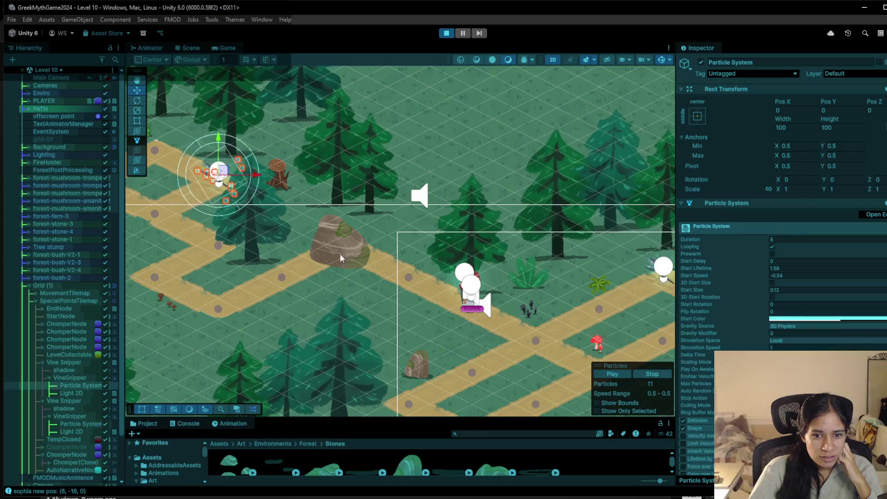
{"action": "mouse_move", "coordinate": [347, 250]}
{"action": "left_mouse_down"}
{"action": "mouse_move", "coordinate": [402, 251]}
{"action": "mouse_move", "coordinate": [429, 271]}
{"action": "left_mouse_up"}
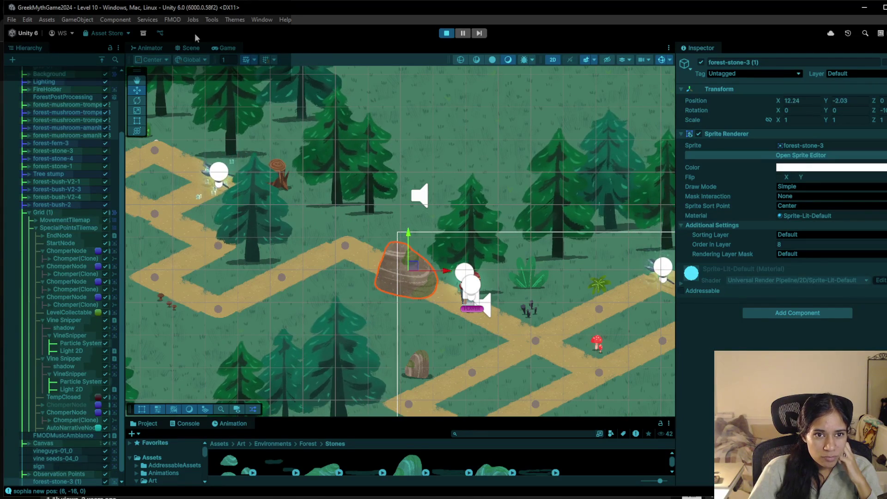
{"action": "left_click", "coordinate": [224, 48]}
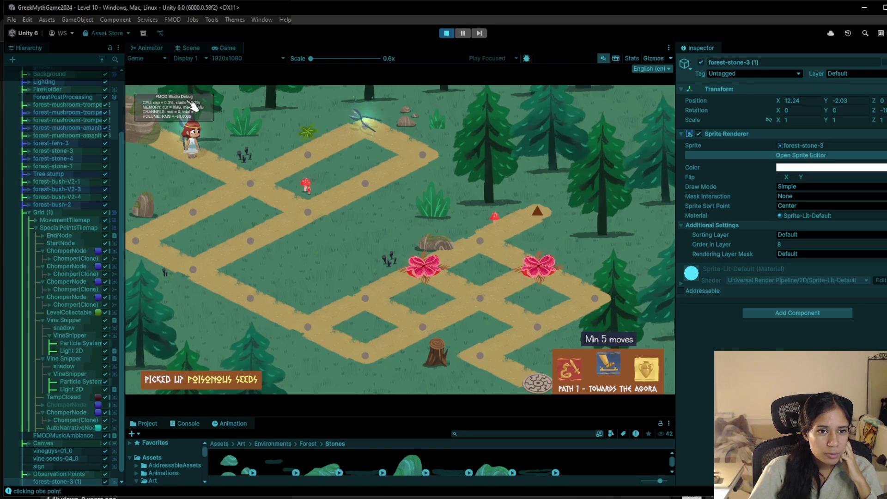
{"action": "left_click", "coordinate": [190, 48]}
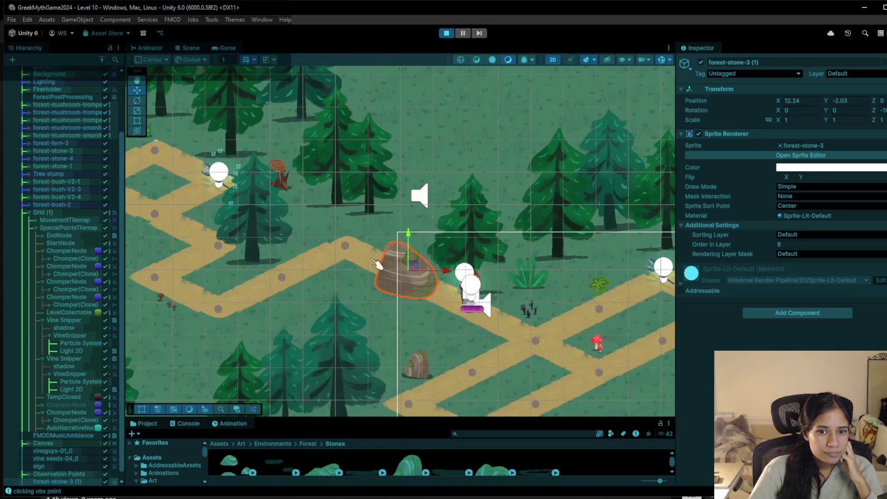
{"action": "left_click_drag", "start_coordinate": [420, 270], "coordinate": [442, 210]}
Dock the Scene view beside the Game view, fine-tune the stone, and move the FMOD debug overlay aside
{"action": "mouse_move", "coordinate": [190, 48]}
{"action": "left_mouse_down"}
{"action": "mouse_move", "coordinate": [325, 76]}
{"action": "mouse_move", "coordinate": [732, 62]}
{"action": "left_mouse_up"}
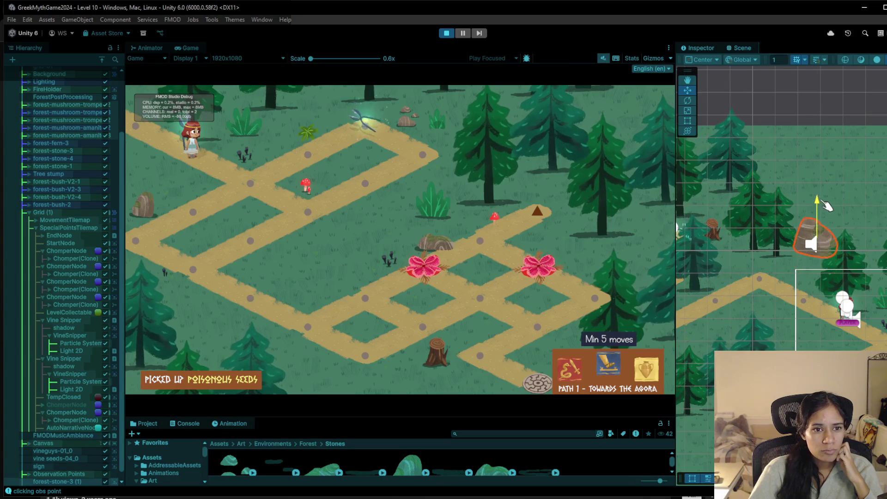
{"action": "left_click_drag", "start_coordinate": [818, 222], "coordinate": [815, 268]}
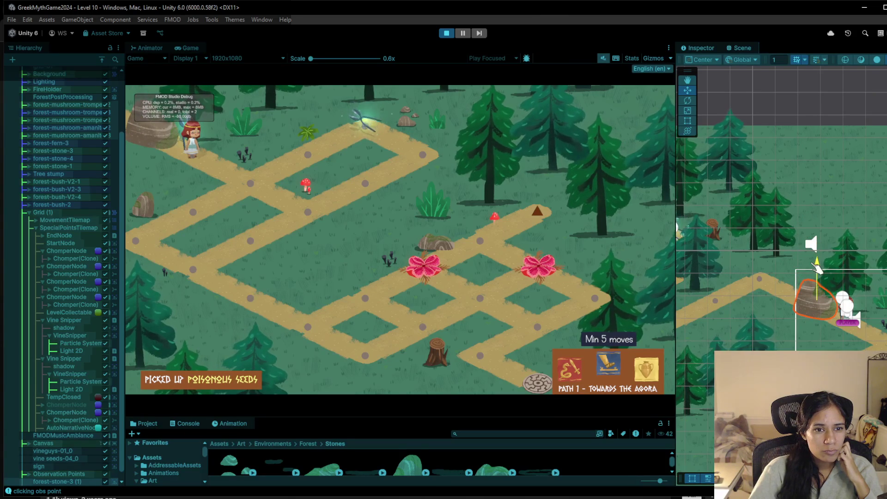
{"action": "left_click_drag", "start_coordinate": [818, 300], "coordinate": [806, 296]}
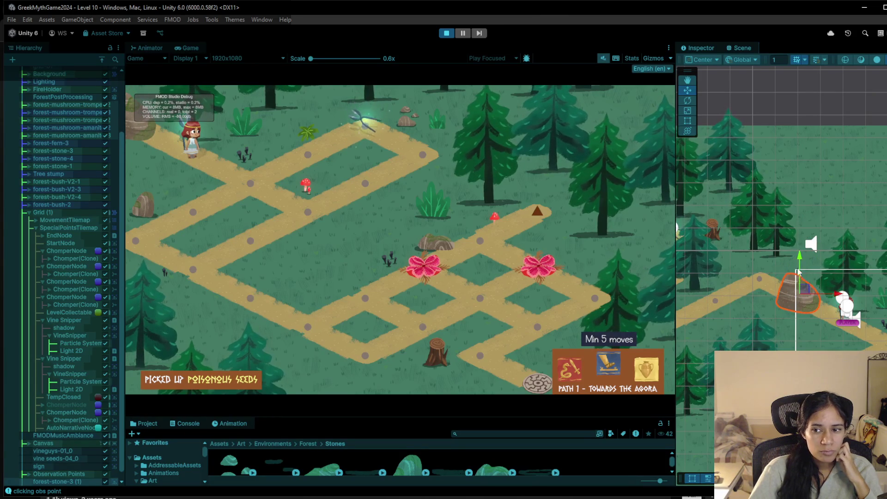
{"action": "left_click_drag", "start_coordinate": [804, 264], "coordinate": [806, 265]}
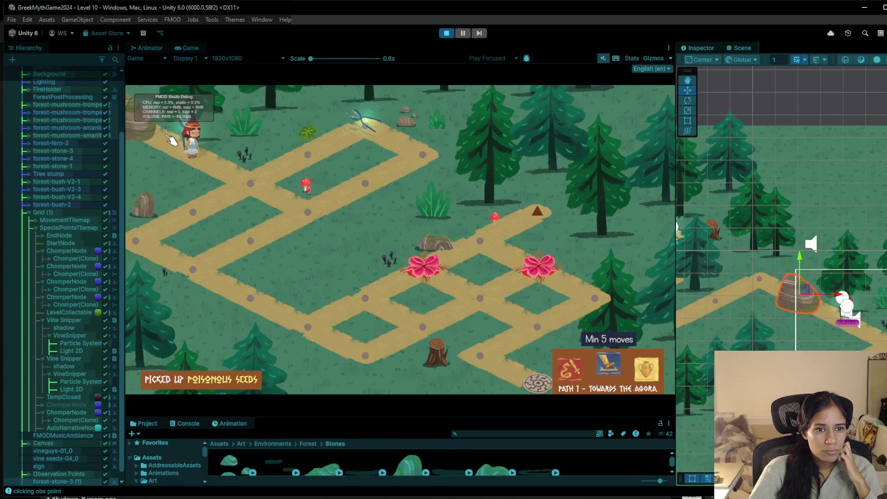
{"action": "left_click_drag", "start_coordinate": [199, 114], "coordinate": [133, 89]}
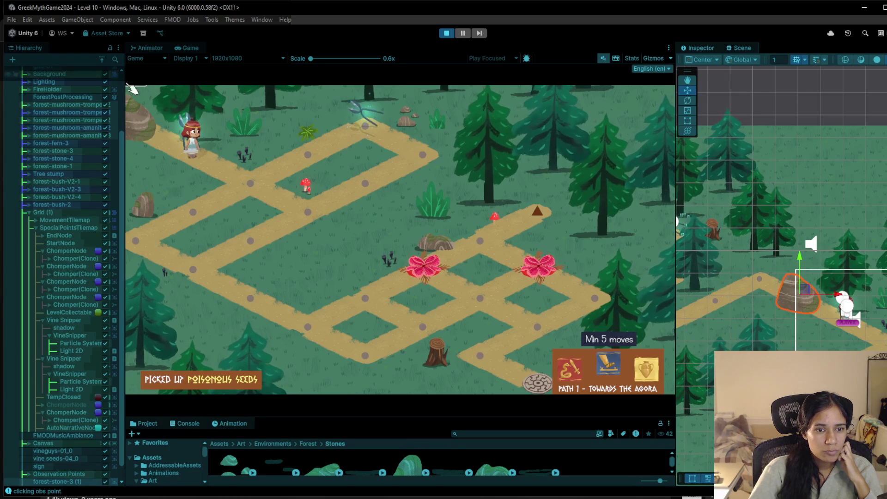
{"action": "left_click", "coordinate": [197, 155]}
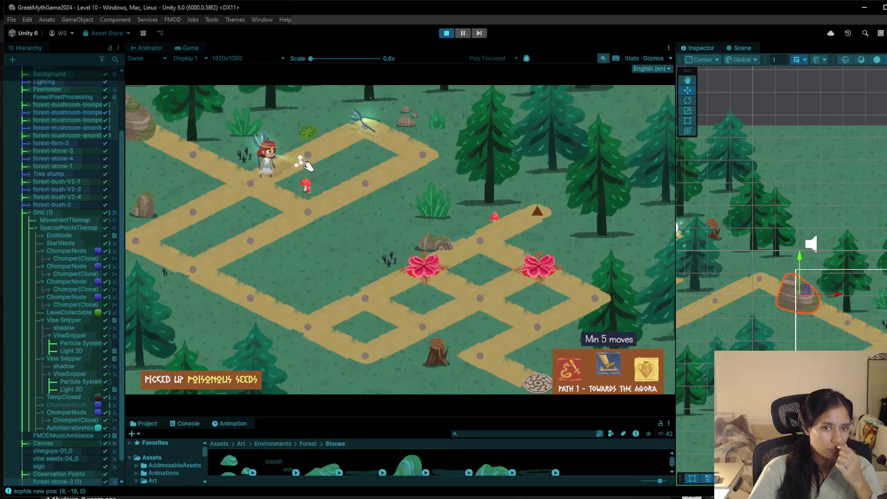
Walk the character along the forest path by clicking successive path nodes
{"action": "left_click", "coordinate": [249, 183]}
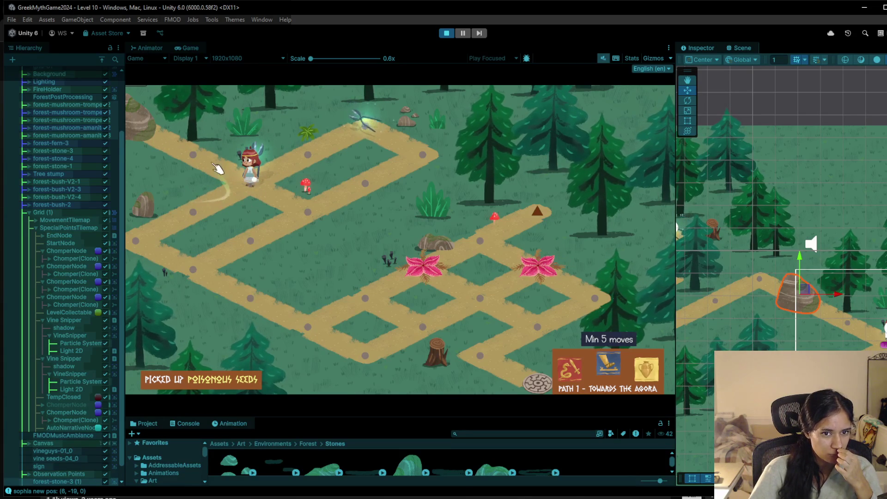
{"action": "left_click", "coordinate": [189, 157]}
{"action": "left_click", "coordinate": [255, 184]}
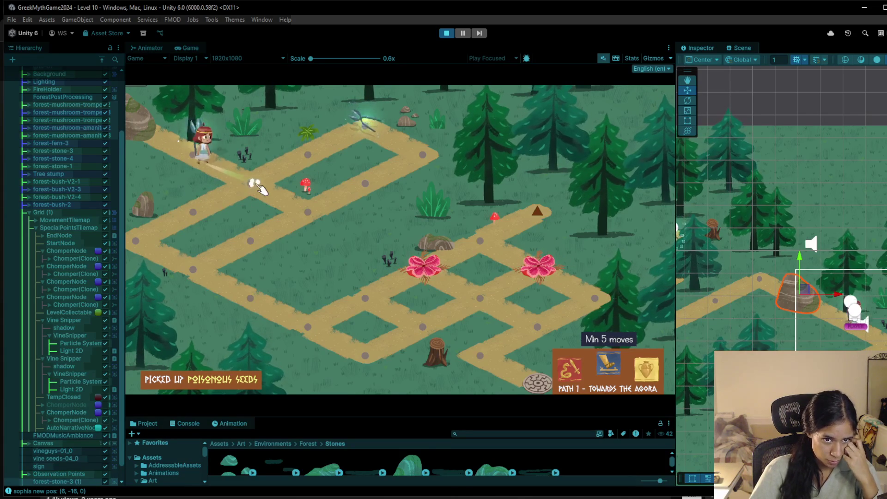
{"action": "left_click", "coordinate": [307, 153]}
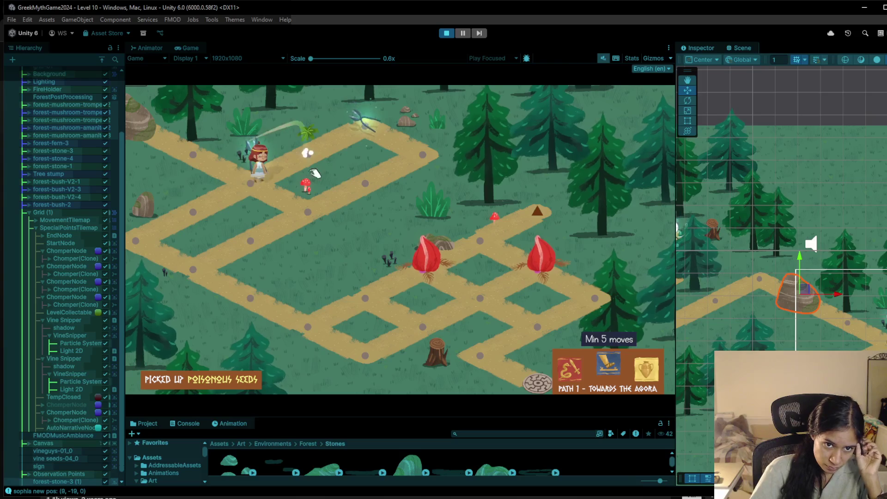
{"action": "left_click", "coordinate": [236, 187]}
Continue along the path with the arrow keys past the chomper flowers
{"action": "key", "text": "Up"}
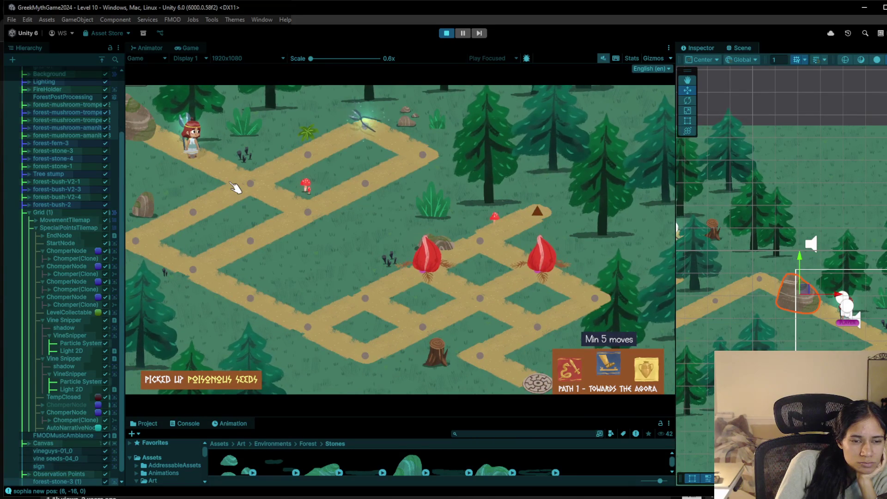
{"action": "key", "text": "Right"}
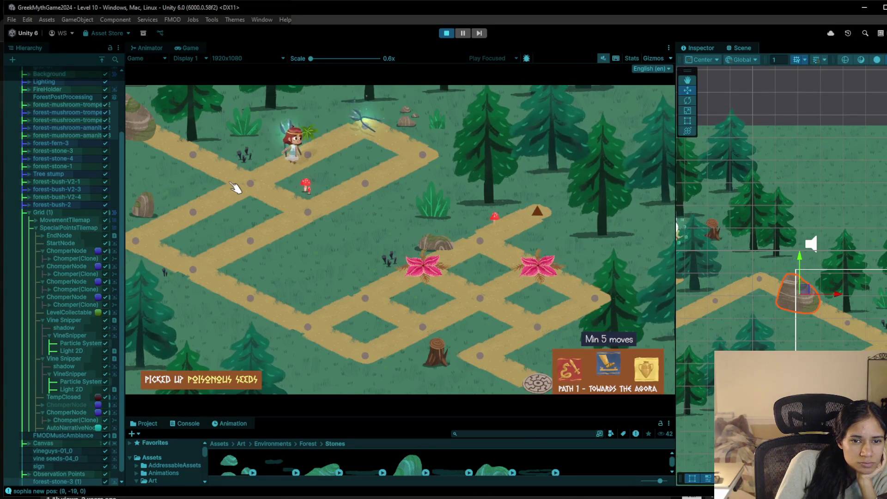
{"action": "key", "text": "Left"}
{"action": "key", "text": "Down"}
{"action": "key", "text": "Left"}
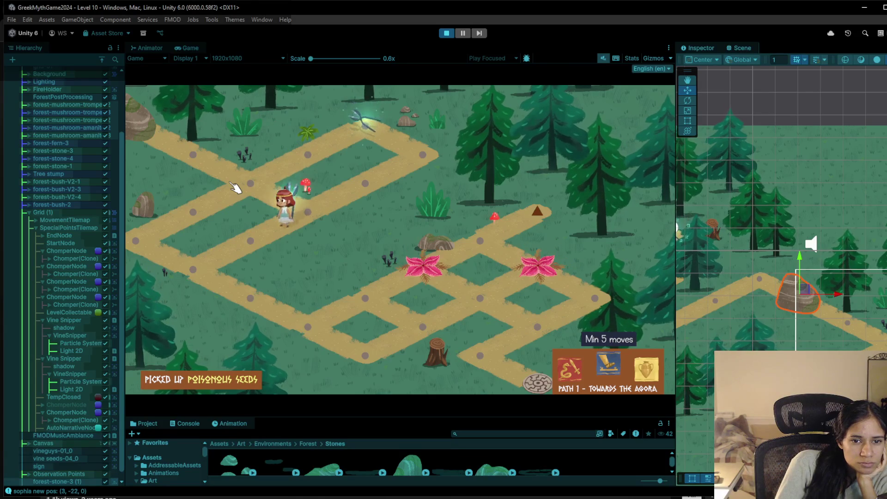
{"action": "key", "text": "Left"}
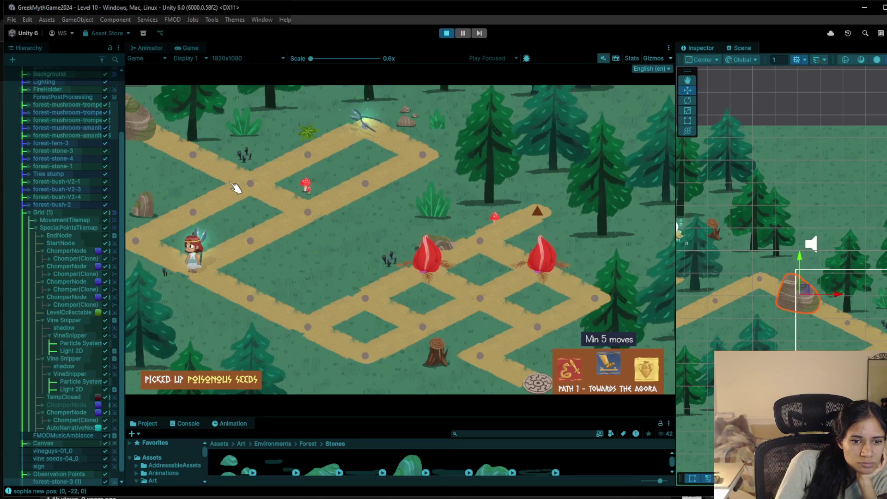
{"action": "key", "text": "Down"}
Steer down and right with the arrow keys to the final node by the wheel emblem
{"action": "key", "text": "Down"}
{"action": "key", "text": "Right"}
{"action": "key", "text": "Down"}
{"action": "key", "text": "Right"}
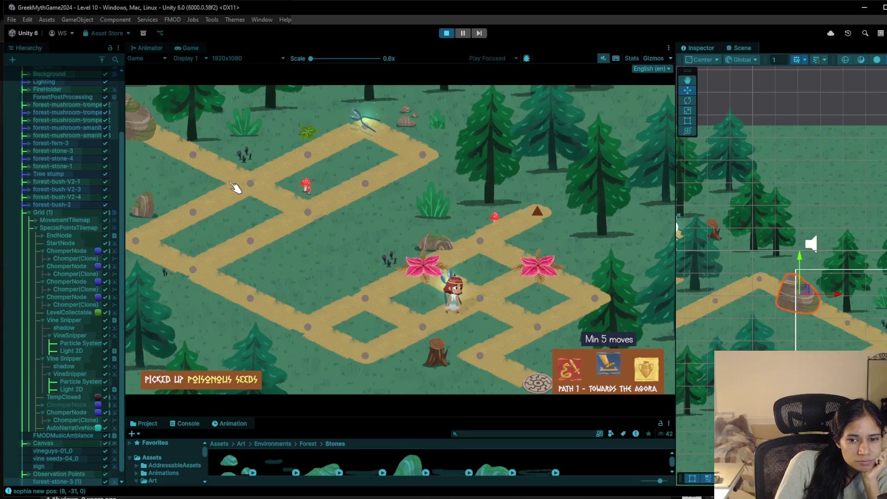
{"action": "key", "text": "Down"}
{"action": "key", "text": "Right"}
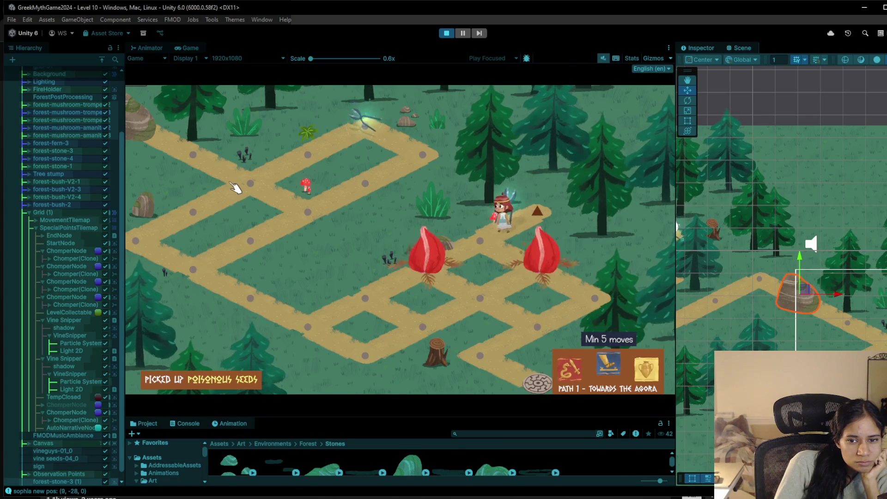
{"action": "key", "text": "Down"}
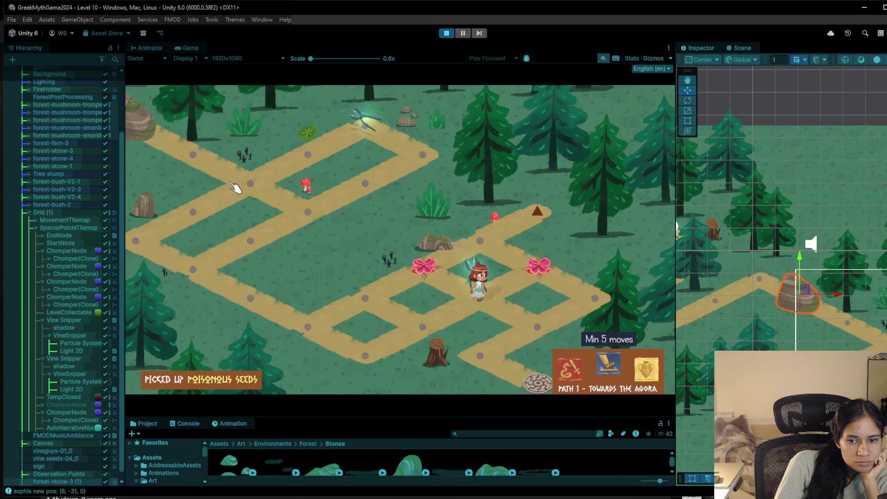
{"action": "key", "text": "Left"}
{"action": "key", "text": "Down"}
{"action": "key", "text": "Right"}
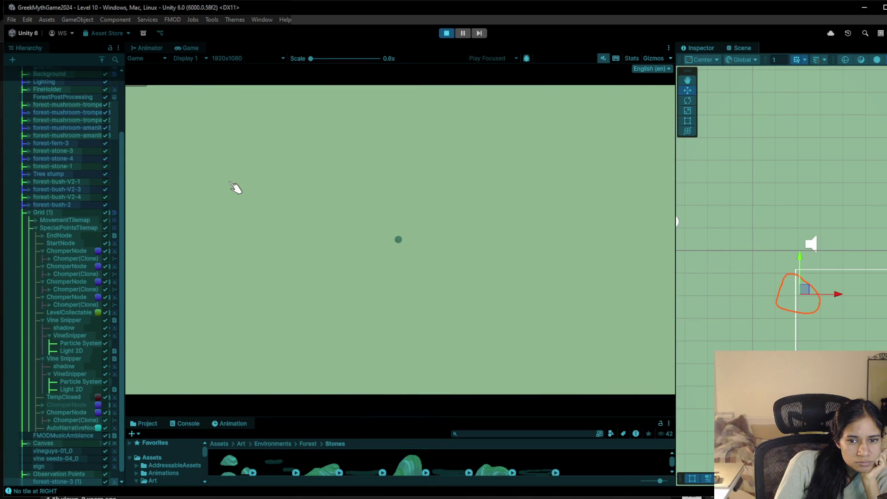
Walk the character along the PATH 11 level with the arrow keys onto the vine spot
{"action": "key", "text": "Up"}
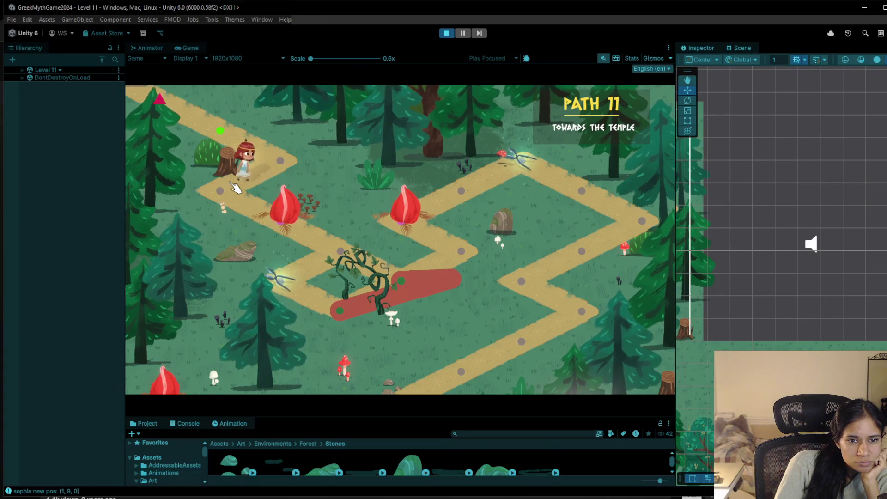
{"action": "key", "text": "Down"}
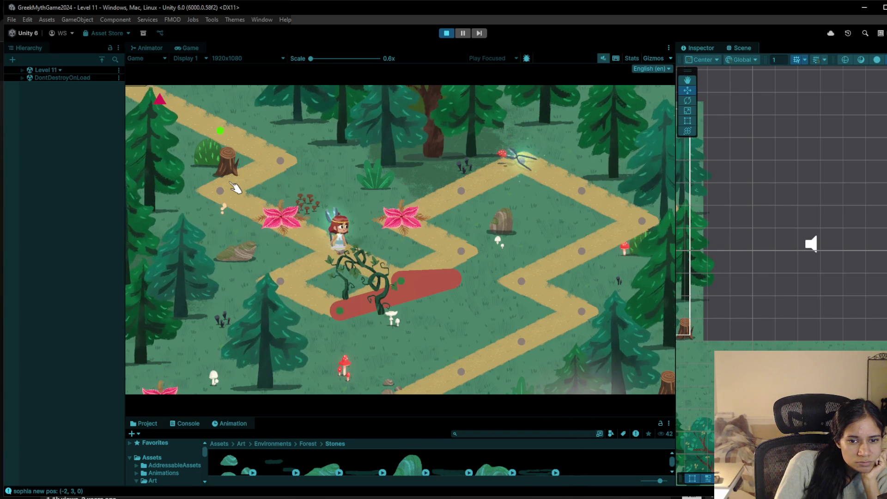
{"action": "key", "text": "Right"}
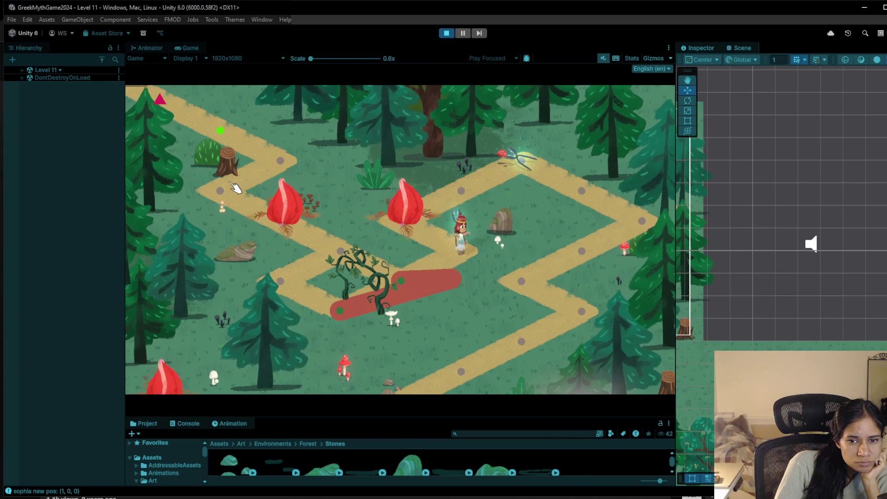
{"action": "key", "text": "Left"}
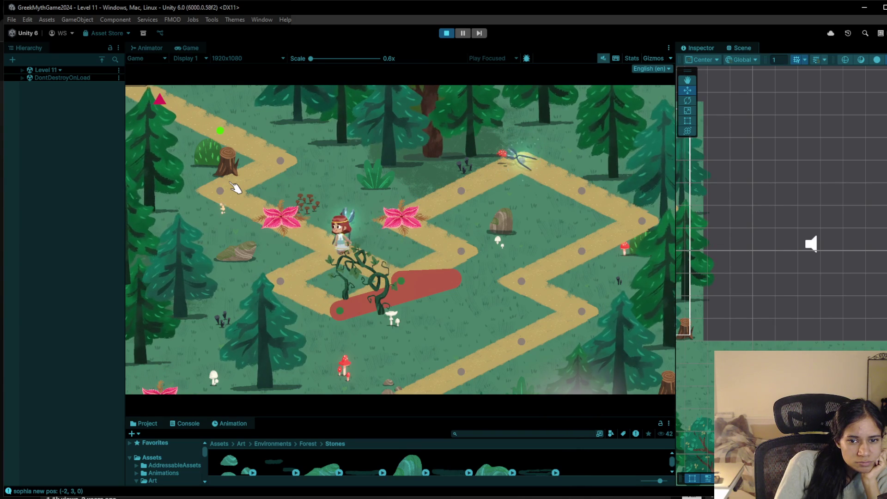
{"action": "key", "text": "Right"}
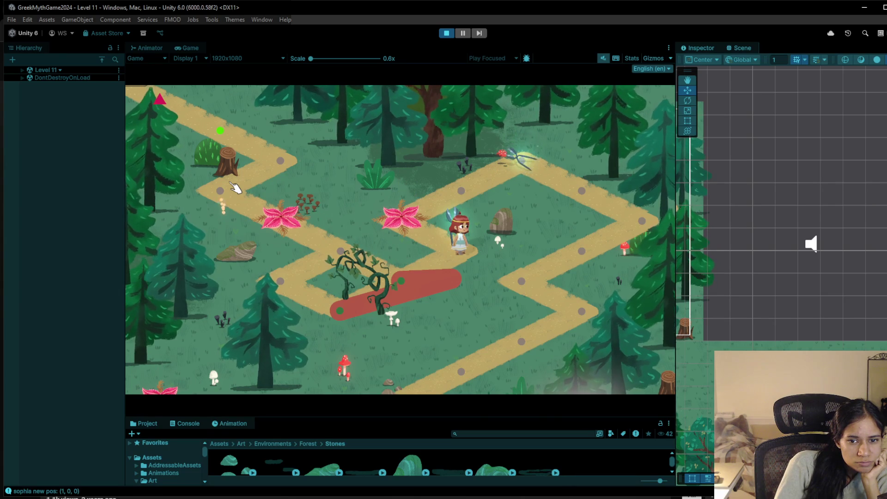
{"action": "key", "text": "Left"}
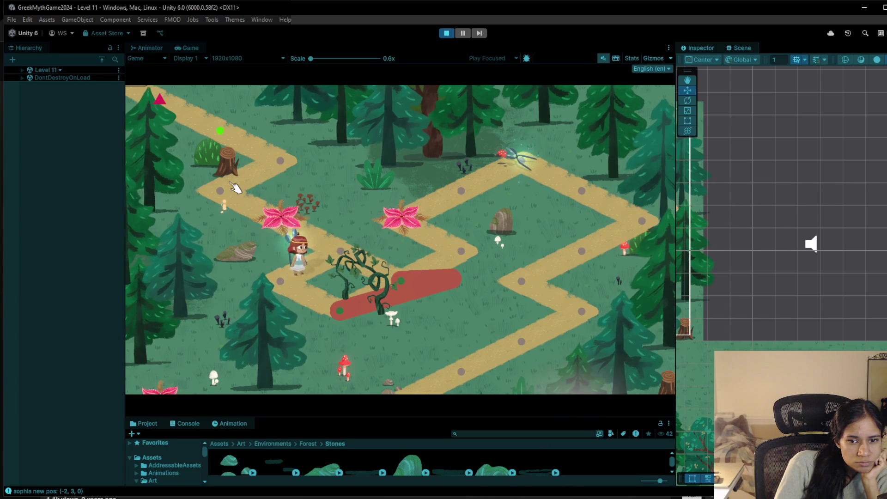
{"action": "key", "text": "Right"}
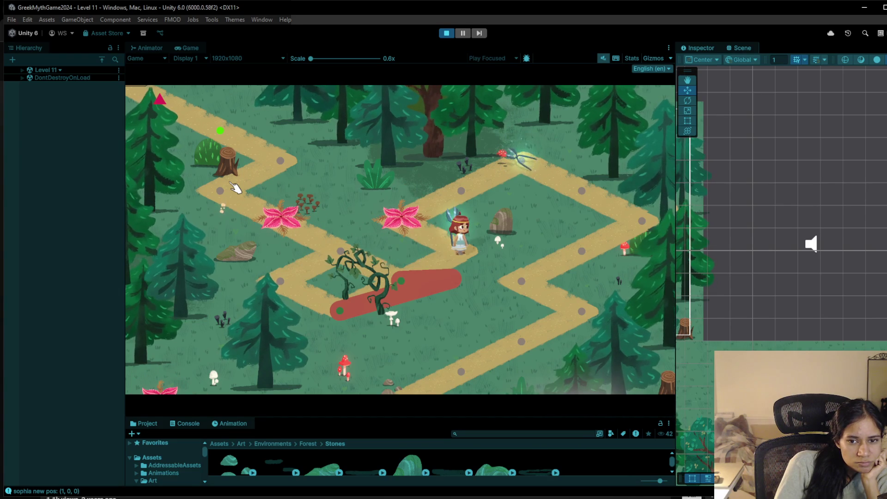
{"action": "key", "text": "Left"}
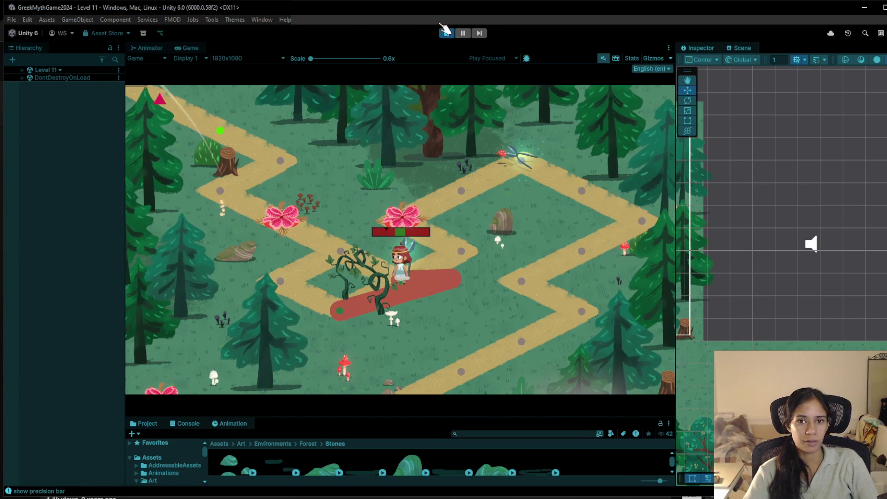
Stop the precision bar, perform the vine snip, and exit Play mode
{"action": "left_click", "coordinate": [396, 323]}
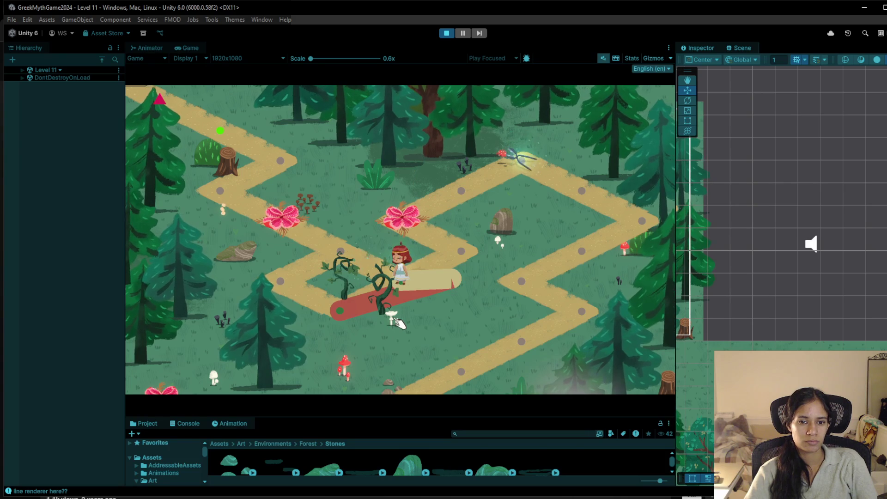
{"action": "key", "text": "Left"}
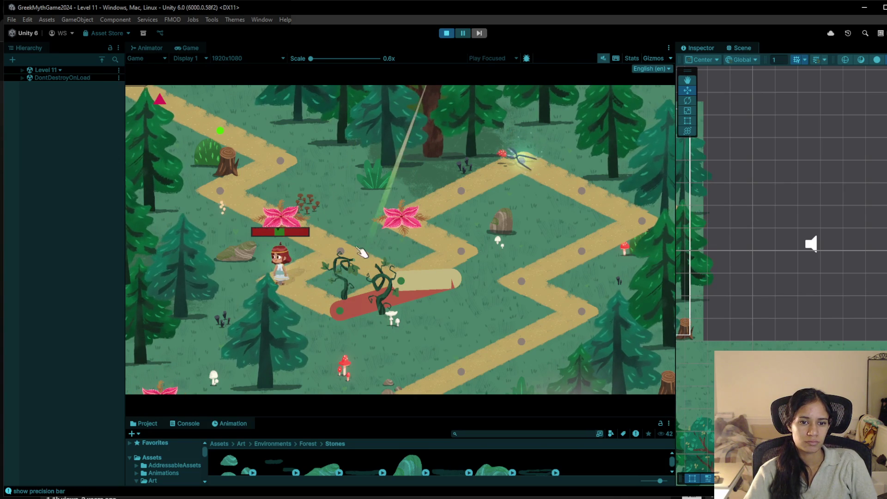
{"action": "key", "text": "space"}
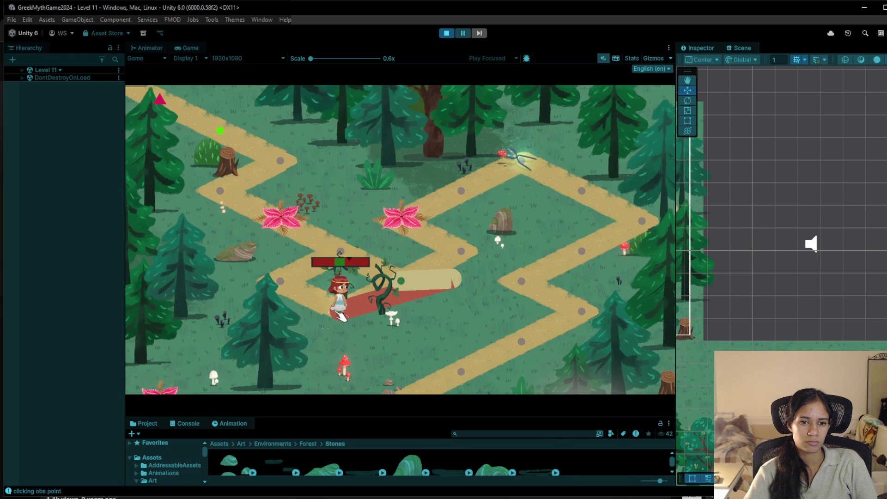
{"action": "left_click", "coordinate": [447, 33]}
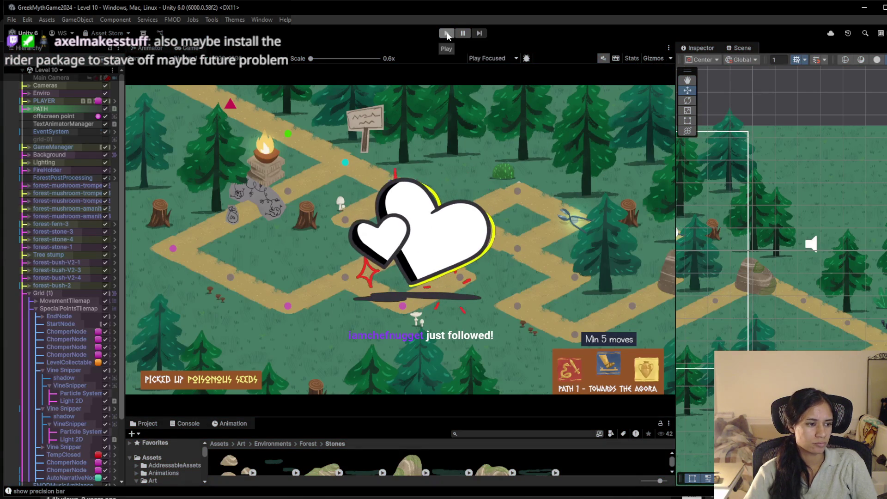
Play-test Level 10 and walk the character left along the path past the stone area
{"action": "left_click", "coordinate": [447, 34]}
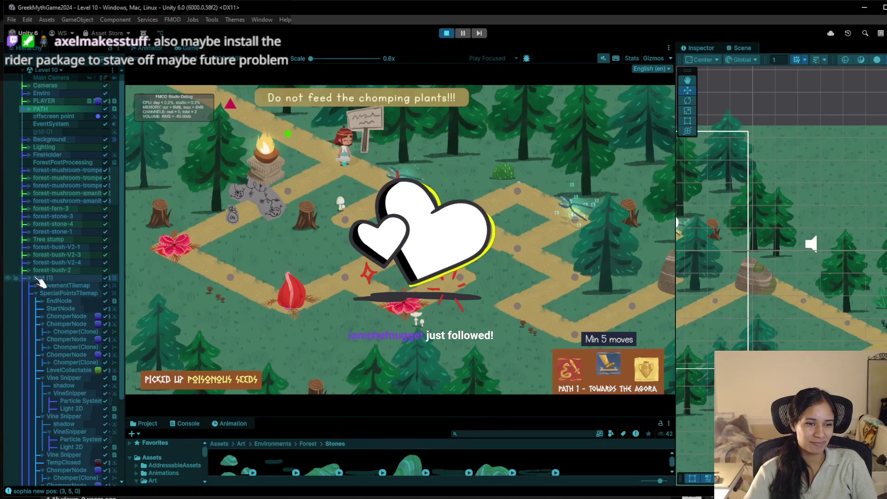
{"action": "left_click", "coordinate": [31, 277]}
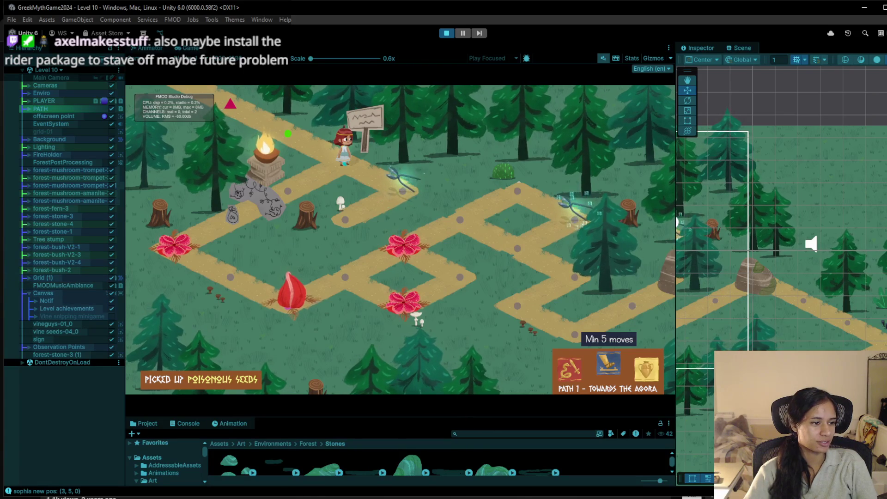
{"action": "left_click", "coordinate": [403, 191]}
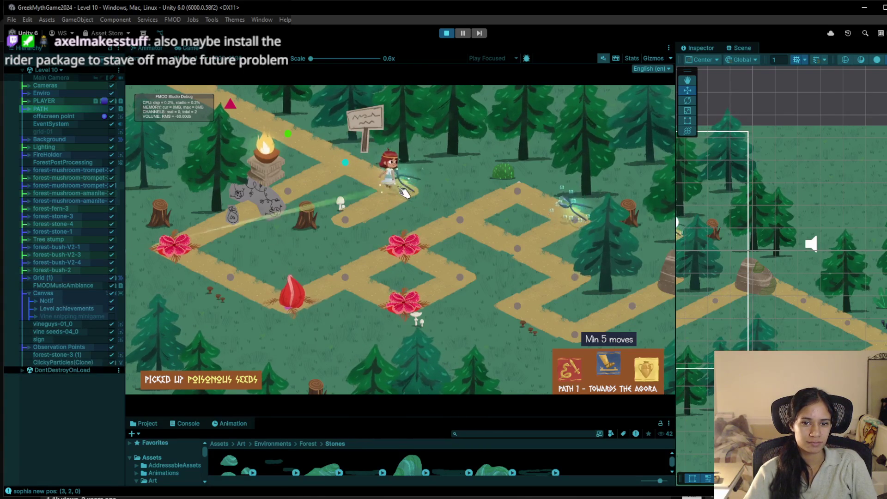
{"action": "left_click", "coordinate": [314, 187]}
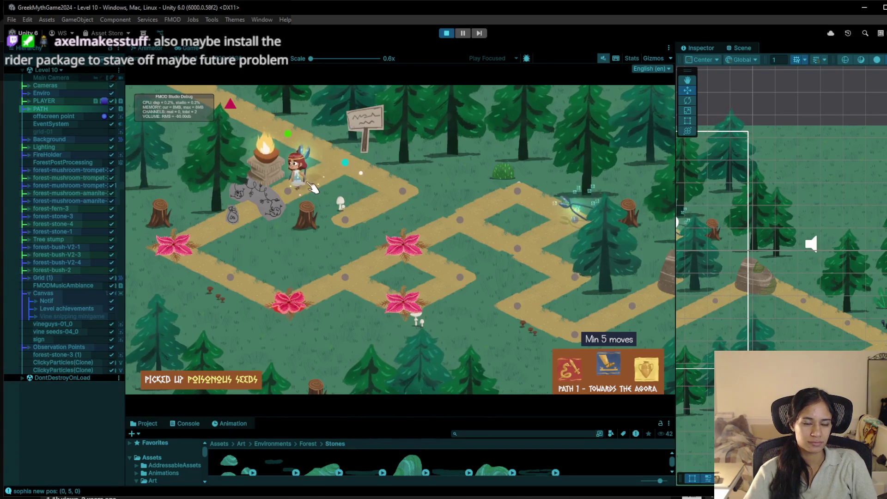
{"action": "left_click", "coordinate": [227, 223]}
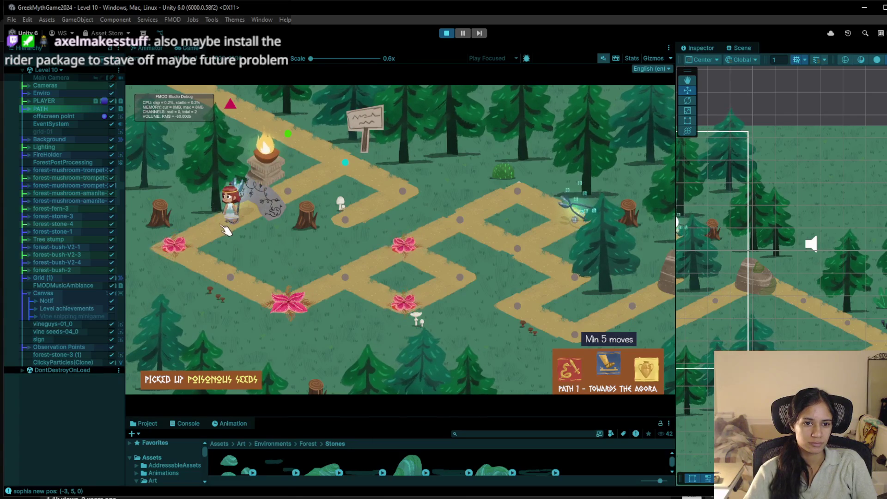
{"action": "left_click", "coordinate": [214, 226]}
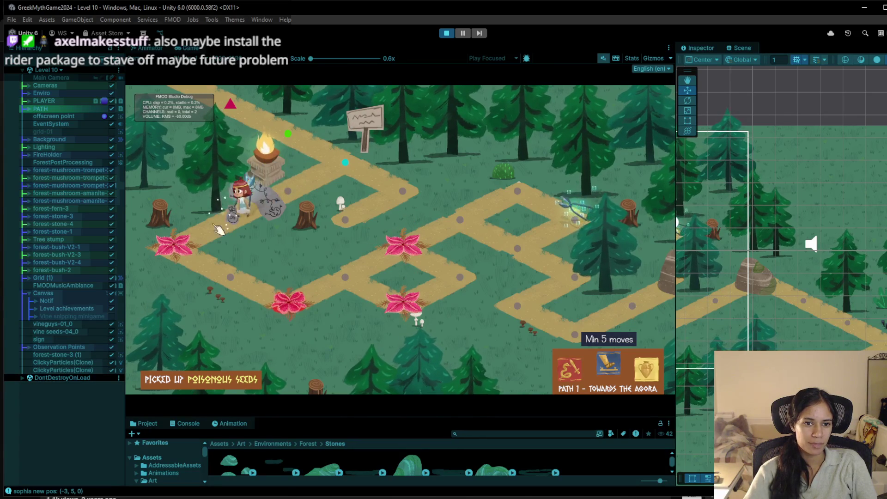
{"action": "left_click", "coordinate": [186, 248]}
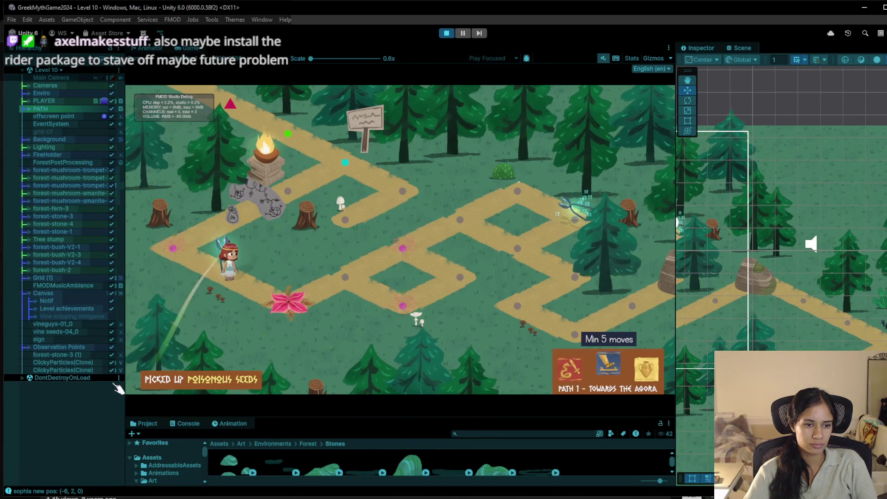
Turn on the Vine snipping minigame, dock the Scene tab beside Game, then stop the test
{"action": "left_click", "coordinate": [111, 317]}
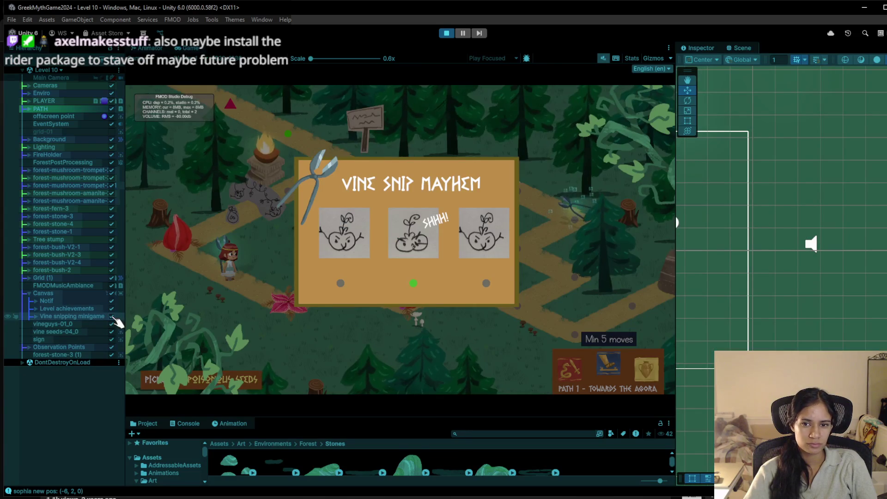
{"action": "mouse_move", "coordinate": [742, 48]}
{"action": "left_mouse_down"}
{"action": "mouse_move", "coordinate": [453, 73]}
{"action": "mouse_move", "coordinate": [447, 52]}
{"action": "left_mouse_up"}
{"action": "left_click", "coordinate": [190, 47]}
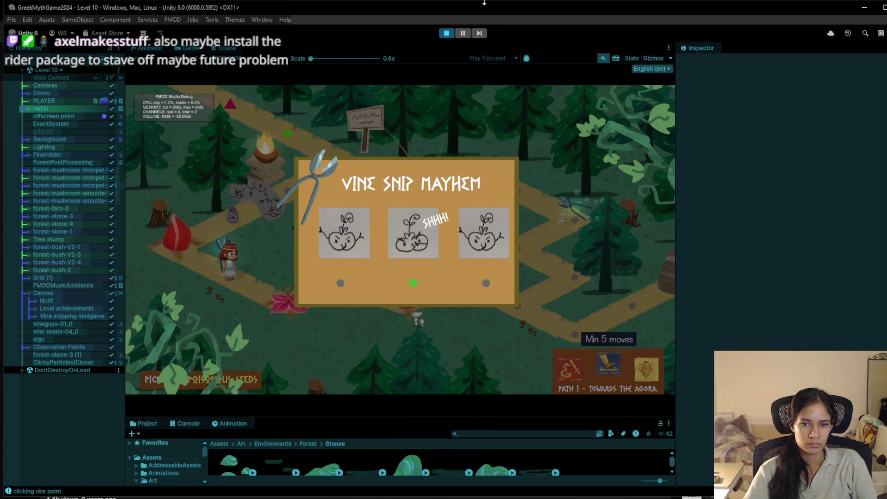
{"action": "left_click", "coordinate": [446, 33]}
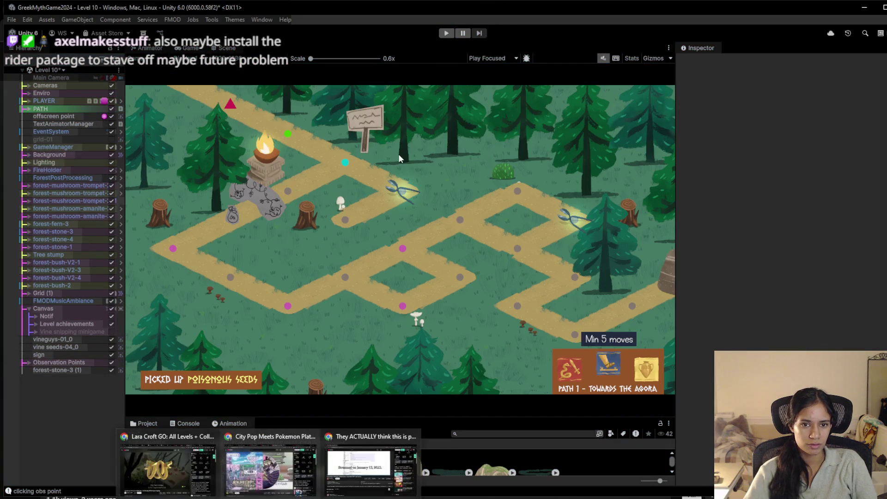
Restart the Level 10 play test and untick the Vine snipping minigame object
{"action": "mouse_move", "coordinate": [168, 467]}
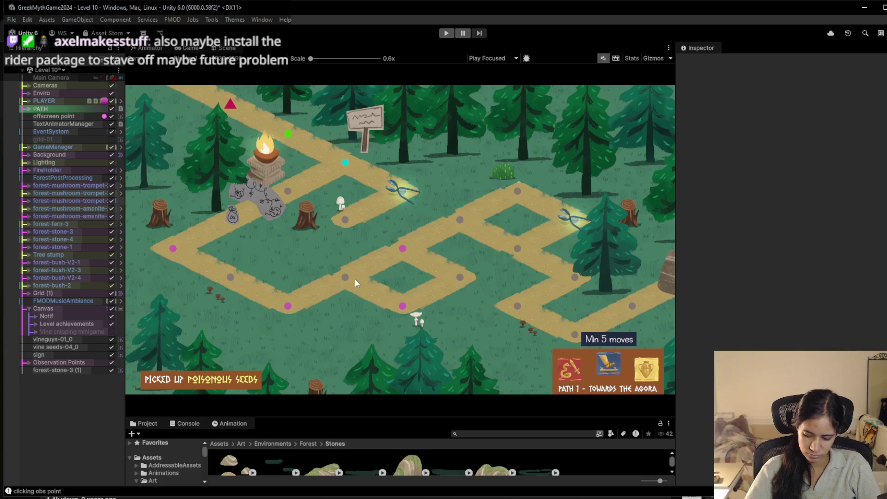
{"action": "left_click", "coordinate": [445, 34]}
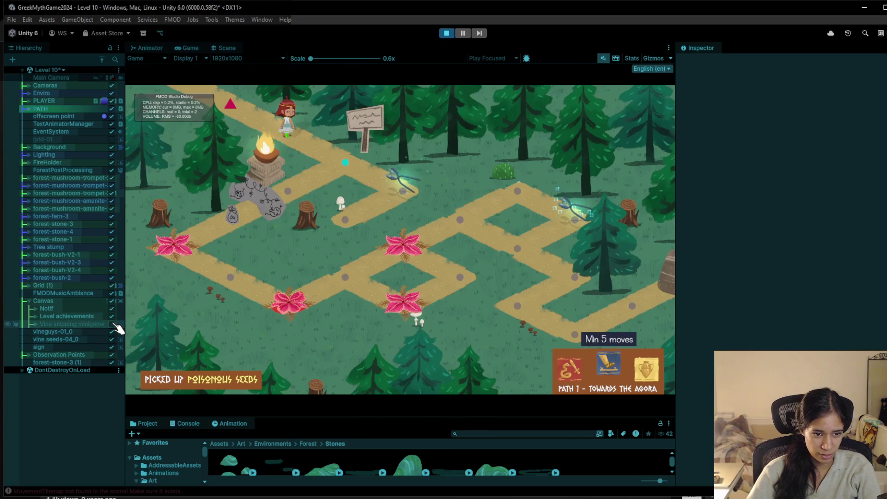
{"action": "left_click", "coordinate": [112, 324]}
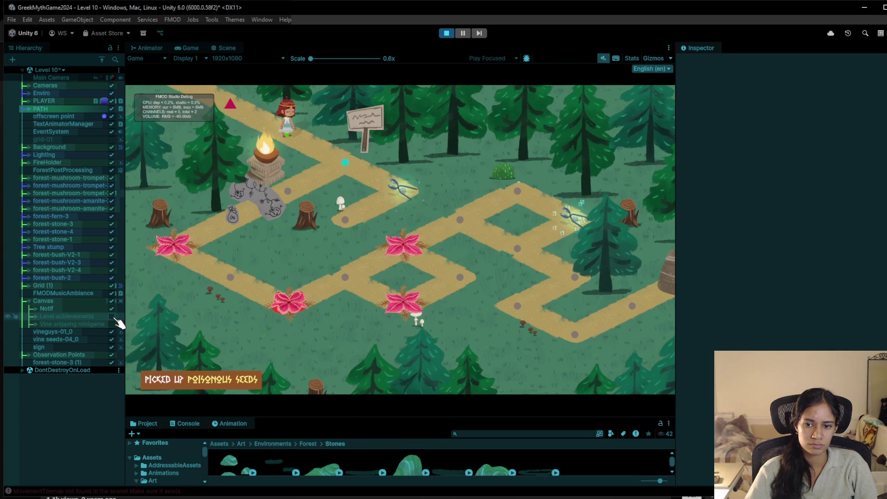
Hide Level achievements, walk to the firepit to trigger the Notif hint banner, untick it, and stop
{"action": "left_click", "coordinate": [113, 317]}
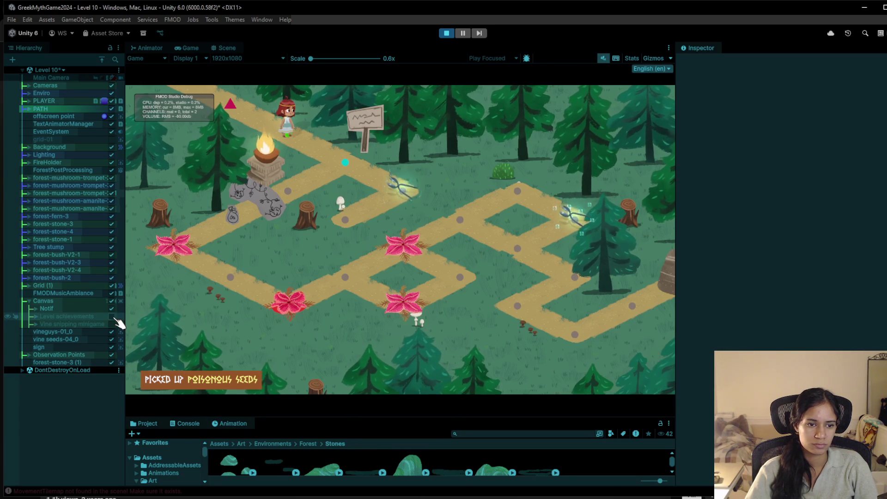
{"action": "left_click", "coordinate": [85, 310]}
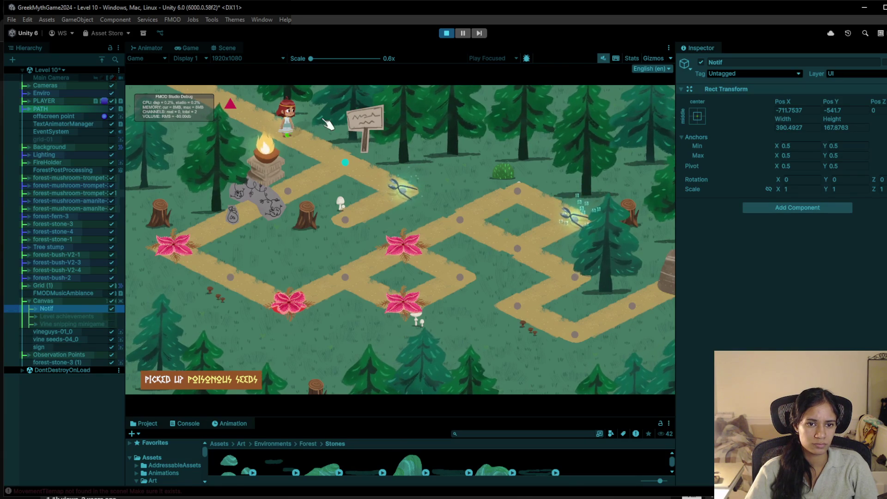
{"action": "left_click", "coordinate": [328, 152]}
{"action": "left_click", "coordinate": [288, 190]}
{"action": "left_click", "coordinate": [234, 217]}
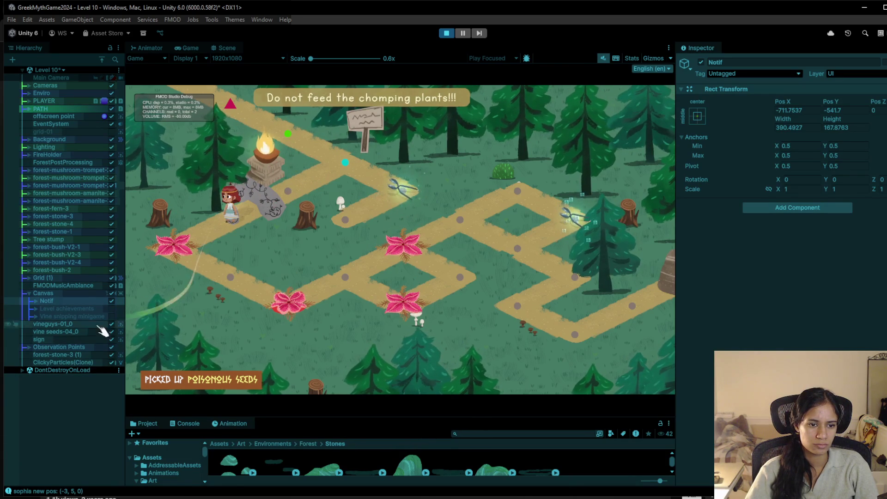
{"action": "left_click", "coordinate": [111, 301]}
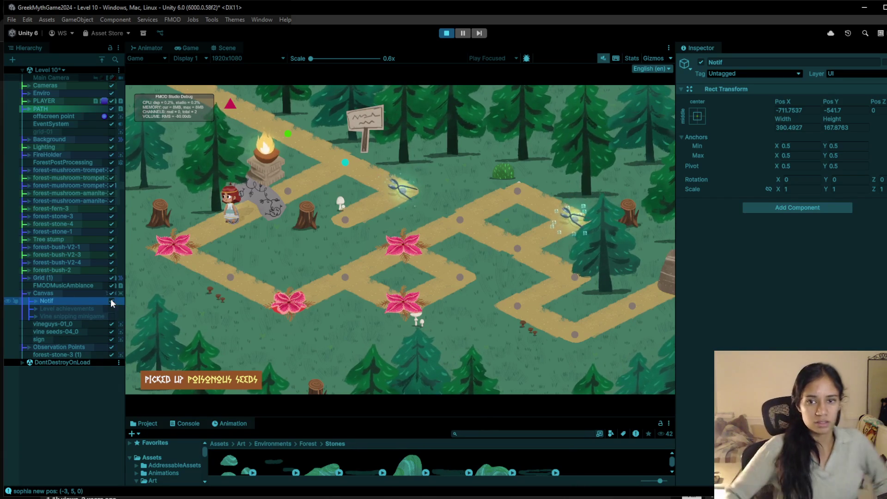
{"action": "left_click", "coordinate": [446, 33]}
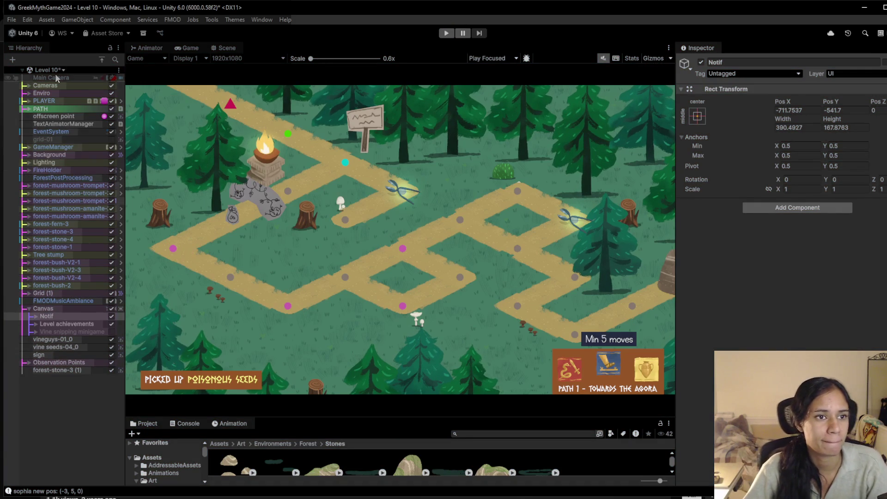
Open Level 7 and select the owl-eyes sprite pipikia-02_0 in the Scene view
{"action": "left_click", "coordinate": [64, 70]}
{"action": "scroll", "coordinate": [59, 198], "scroll_direction": "down", "scroll_amount": 3}
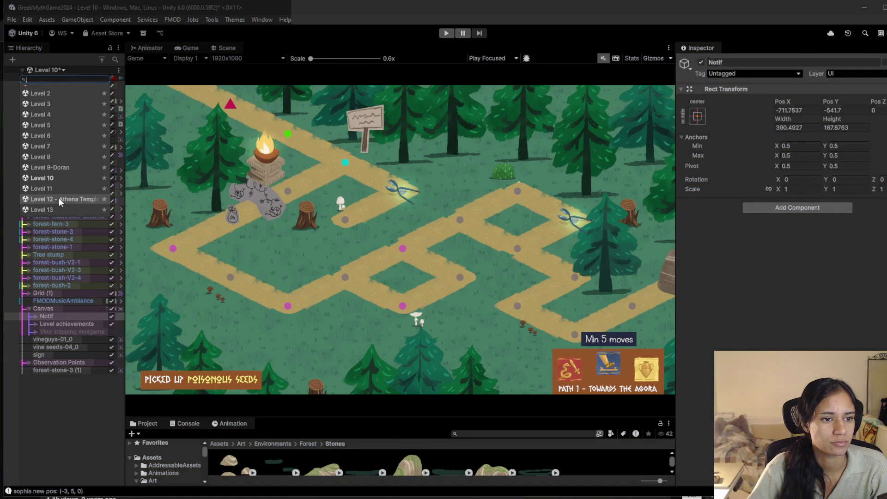
{"action": "left_click", "coordinate": [59, 146]}
{"action": "left_click", "coordinate": [457, 278]}
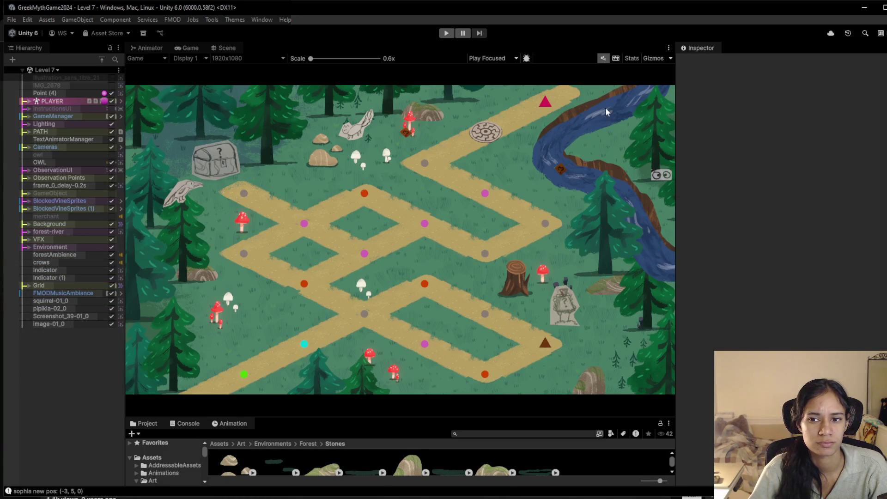
{"action": "left_click", "coordinate": [226, 48]}
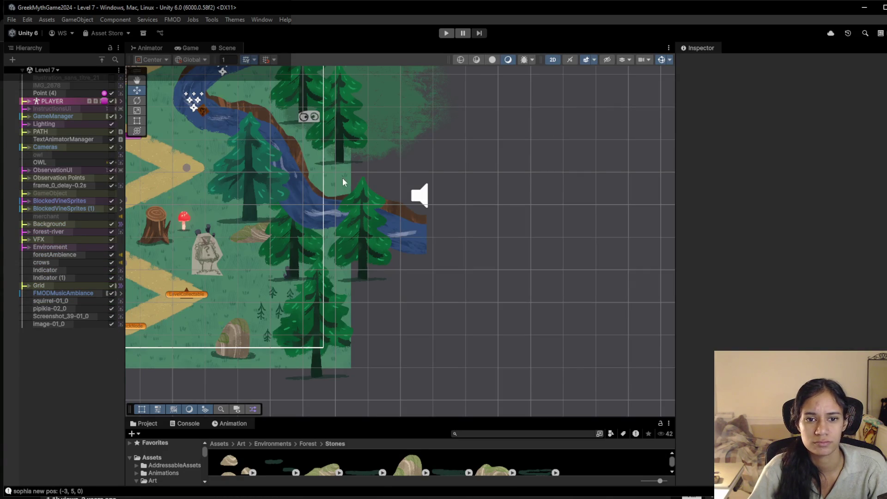
{"action": "left_click", "coordinate": [309, 117]}
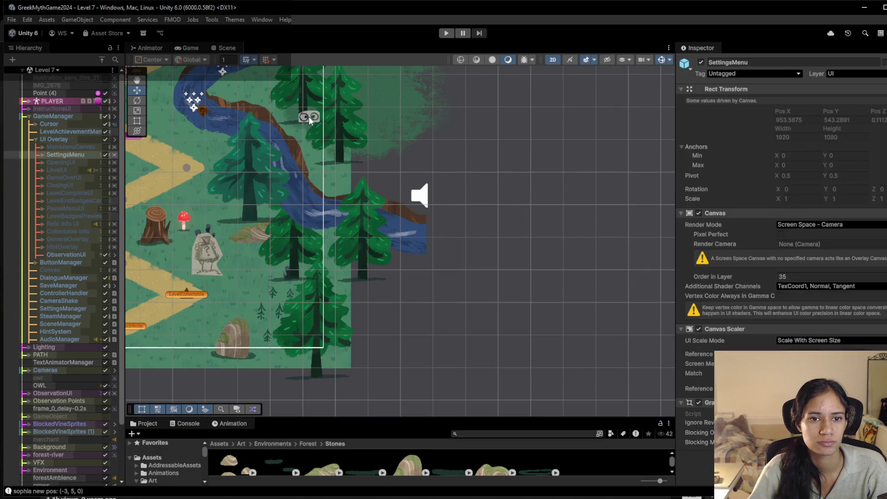
{"action": "left_click", "coordinate": [309, 116]}
Reload Level 10 from the Hierarchy's scene list
{"action": "scroll", "coordinate": [97, 129], "scroll_direction": "up", "scroll_amount": 3}
{"action": "left_click", "coordinate": [56, 70]}
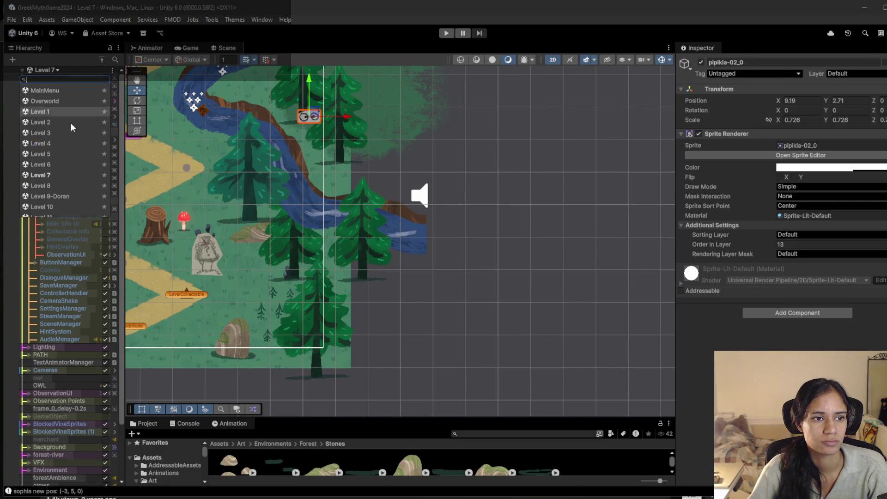
{"action": "left_click", "coordinate": [56, 206]}
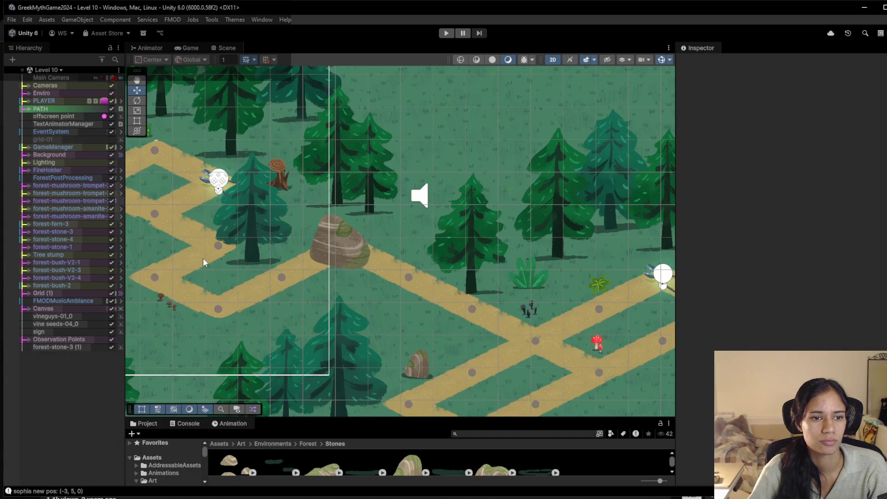
Paste pipikia-02_0 into Level 10, place it among the trees at X 6.93, Y -0.33, and check in Play
{"action": "key", "text": "ctrl+v"}
{"action": "left_click_drag", "start_coordinate": [448, 129], "coordinate": [373, 223]}
{"action": "left_click", "coordinate": [441, 33]}
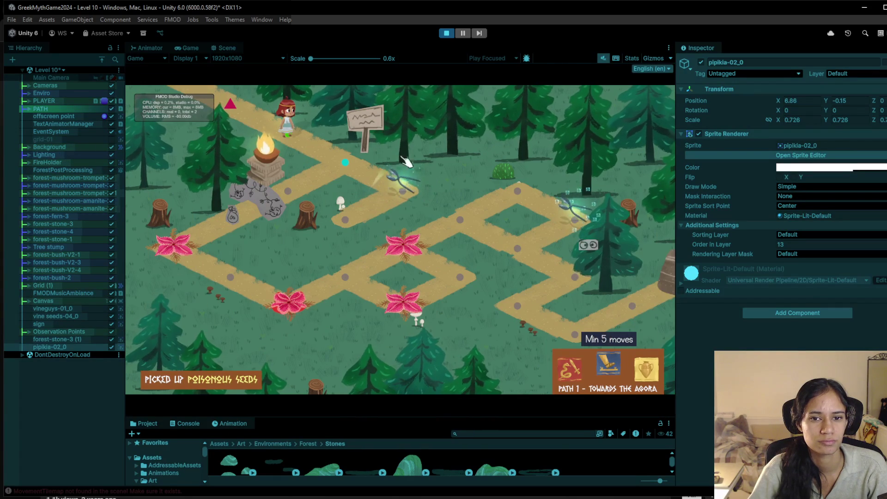
{"action": "left_click", "coordinate": [447, 33]}
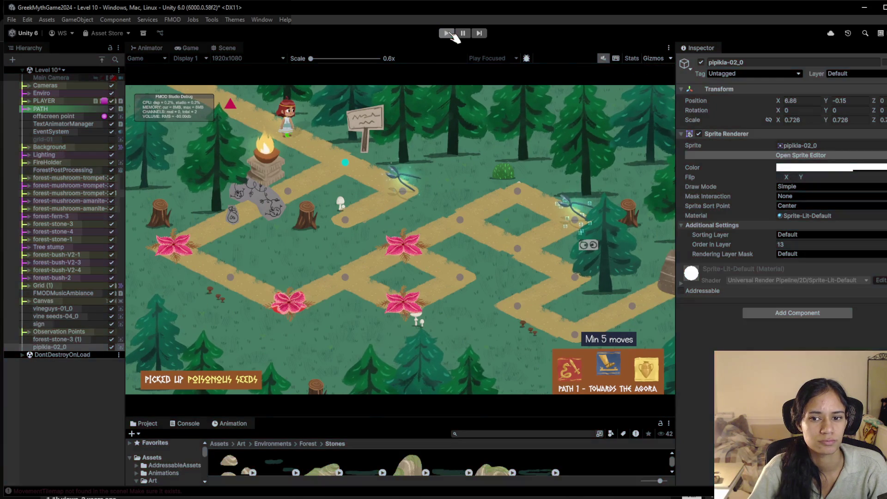
{"action": "left_click_drag", "start_coordinate": [521, 283], "coordinate": [305, 254]}
{"action": "mouse_move", "coordinate": [272, 193]}
{"action": "left_mouse_down"}
{"action": "mouse_move", "coordinate": [262, 183]}
{"action": "mouse_move", "coordinate": [348, 180]}
{"action": "mouse_move", "coordinate": [344, 115]}
{"action": "mouse_move", "coordinate": [355, 234]}
{"action": "left_mouse_up"}
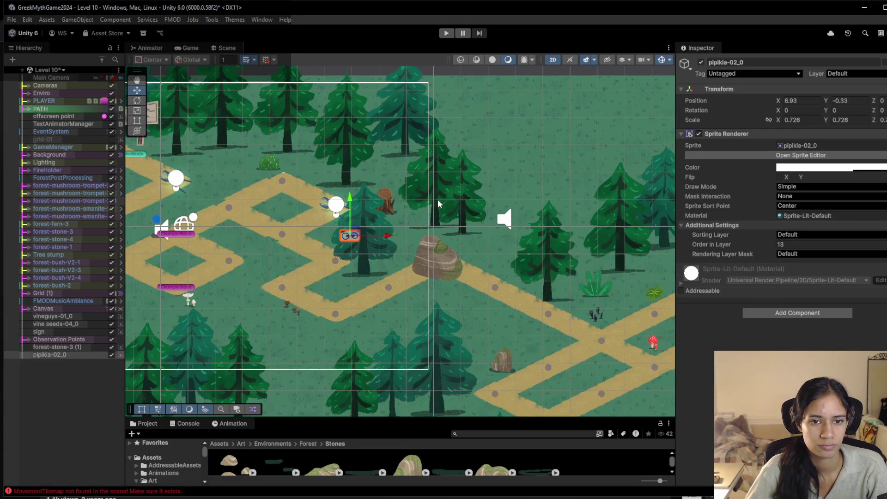
Give pipikia-02_0 the pipi-01_0 sprite and shrink it to about 0.41 scale
{"action": "left_click", "coordinate": [882, 145]}
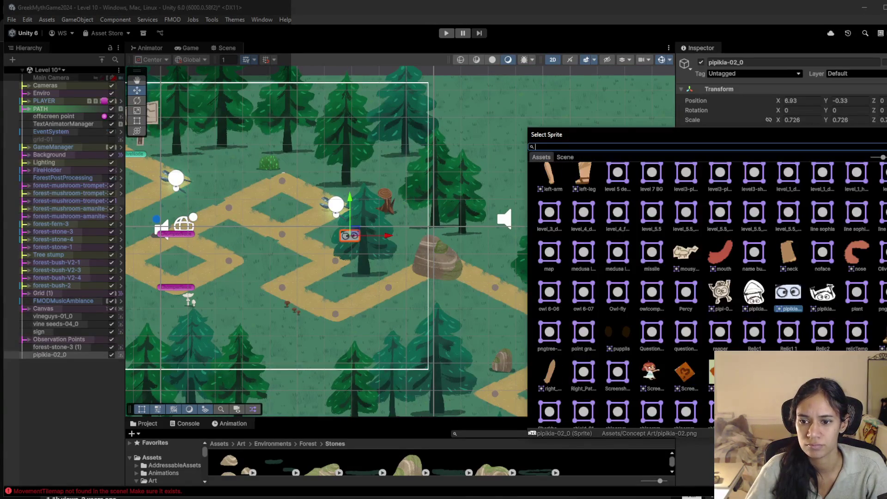
{"action": "double_click", "coordinate": [719, 297]}
{"action": "mouse_move", "coordinate": [355, 247]}
{"action": "left_mouse_down"}
{"action": "mouse_move", "coordinate": [360, 176]}
{"action": "mouse_move", "coordinate": [365, 192]}
{"action": "mouse_move", "coordinate": [353, 126]}
{"action": "mouse_move", "coordinate": [340, 121]}
{"action": "left_mouse_up"}
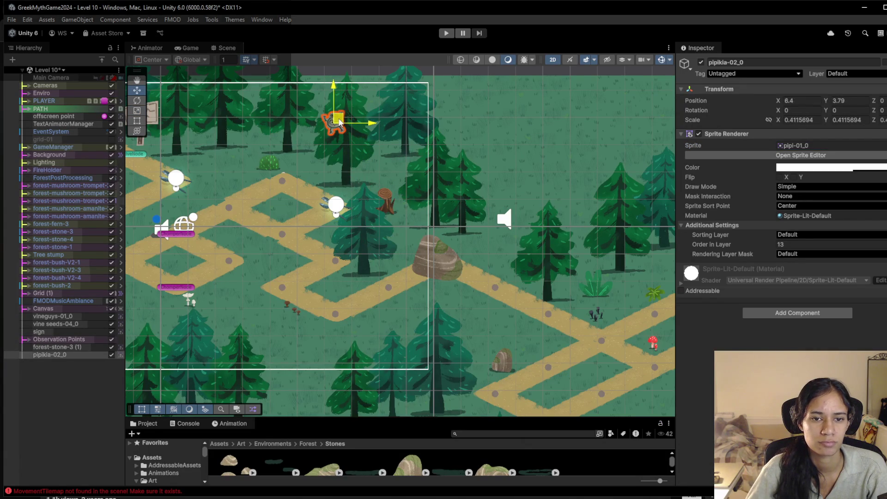
Parent pipikia-02_0 under Forest-tree-10's bone_1 and start a play test
{"action": "left_click", "coordinate": [349, 153]}
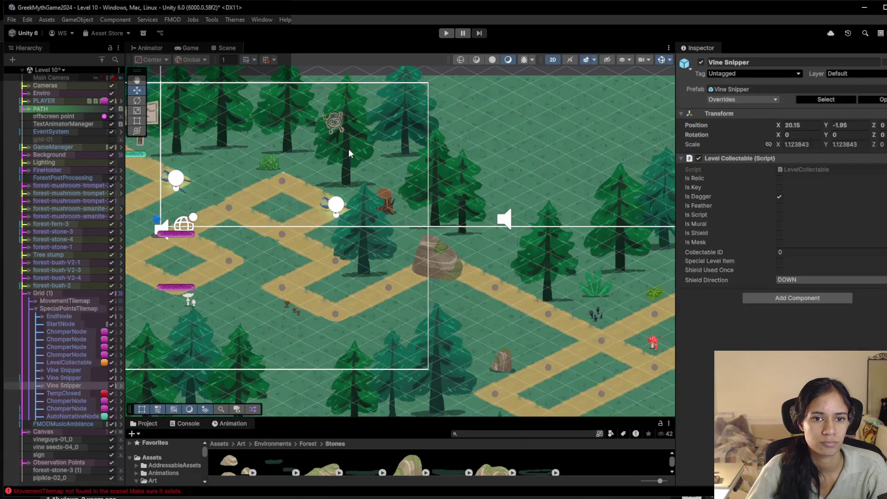
{"action": "left_click", "coordinate": [348, 154]}
{"action": "left_click", "coordinate": [347, 152]}
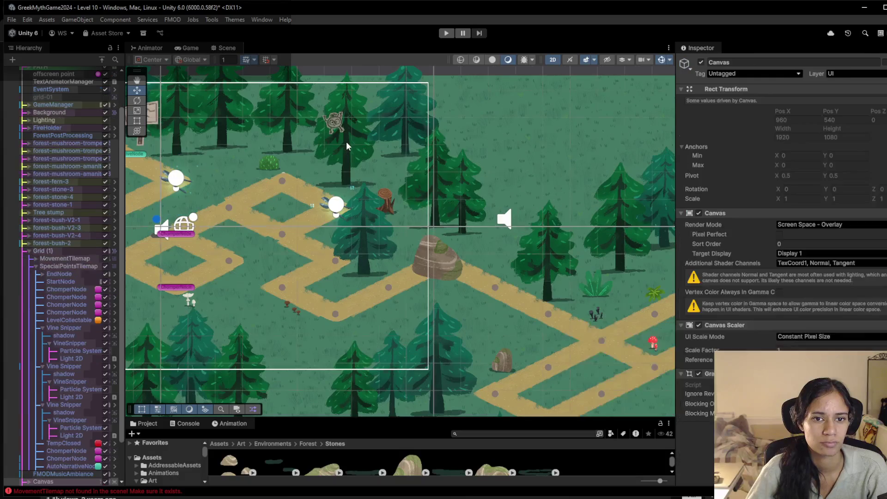
{"action": "left_click", "coordinate": [347, 150]}
{"action": "left_click", "coordinate": [348, 149]}
{"action": "left_click", "coordinate": [348, 148]}
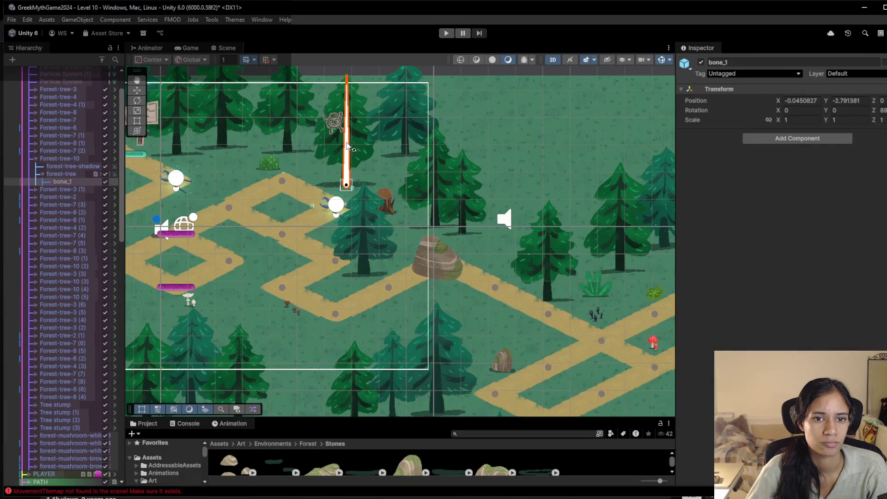
{"action": "scroll", "coordinate": [91, 369], "scroll_direction": "down", "scroll_amount": 20}
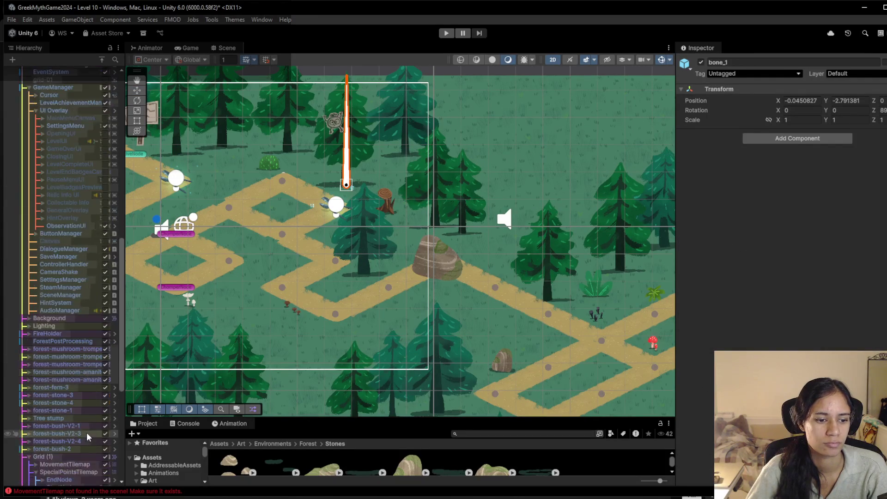
{"action": "mouse_move", "coordinate": [106, 415]}
{"action": "left_mouse_down"}
{"action": "mouse_move", "coordinate": [56, 62]}
{"action": "mouse_move", "coordinate": [86, 73]}
{"action": "mouse_move", "coordinate": [78, 121]}
{"action": "left_mouse_up"}
{"action": "left_click", "coordinate": [446, 33]}
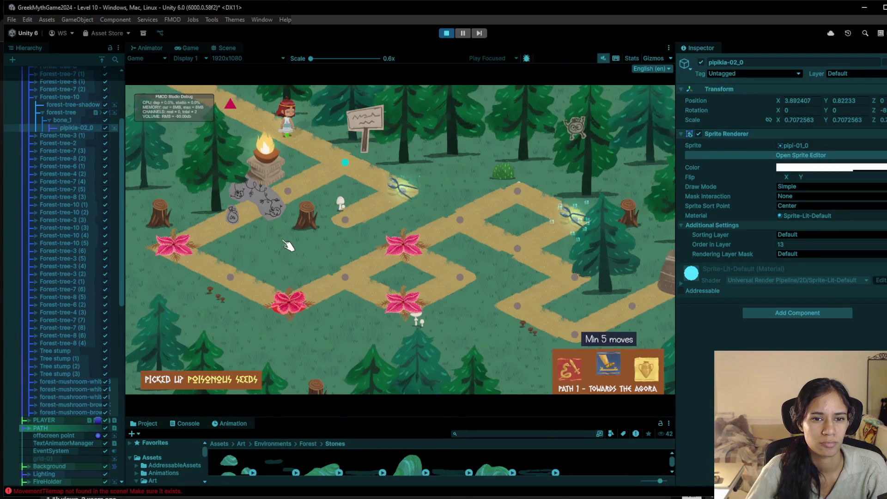
Walk the character past the signpost to the fire altar, then stop and return to Scene view
{"action": "left_click", "coordinate": [330, 165]}
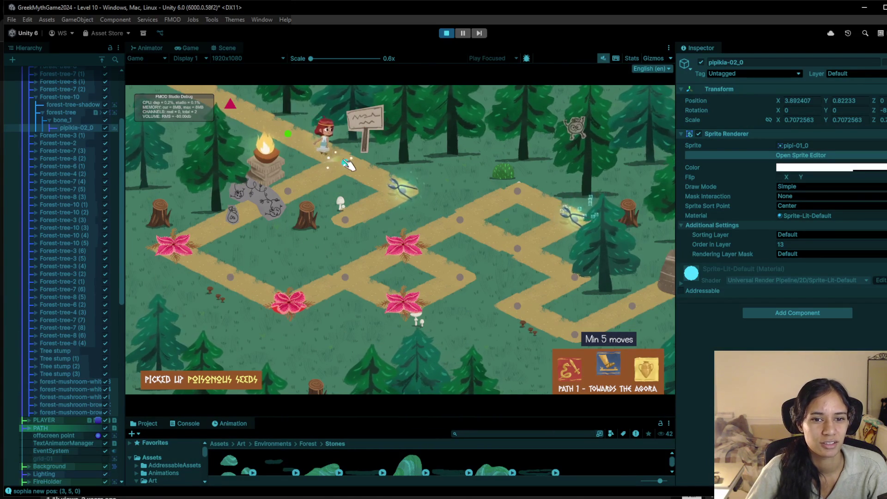
{"action": "left_click", "coordinate": [287, 195]}
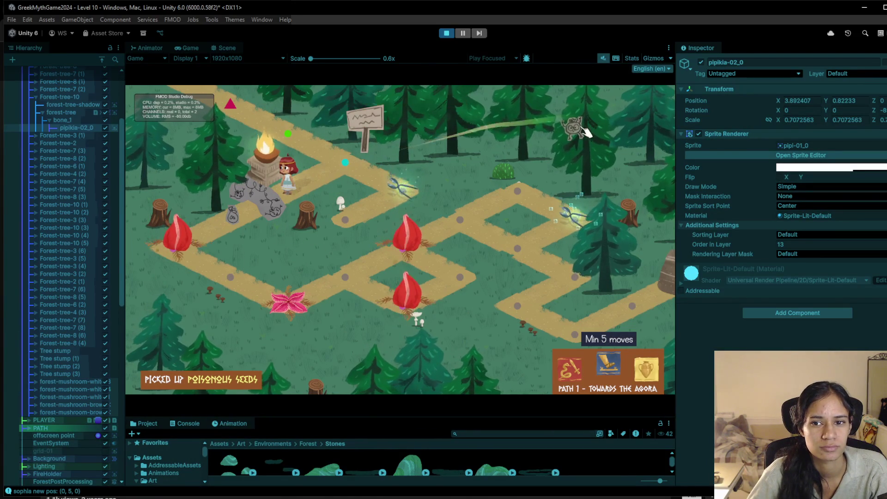
{"action": "key", "text": "ctrl+p"}
{"action": "key", "text": "ctrl+1"}
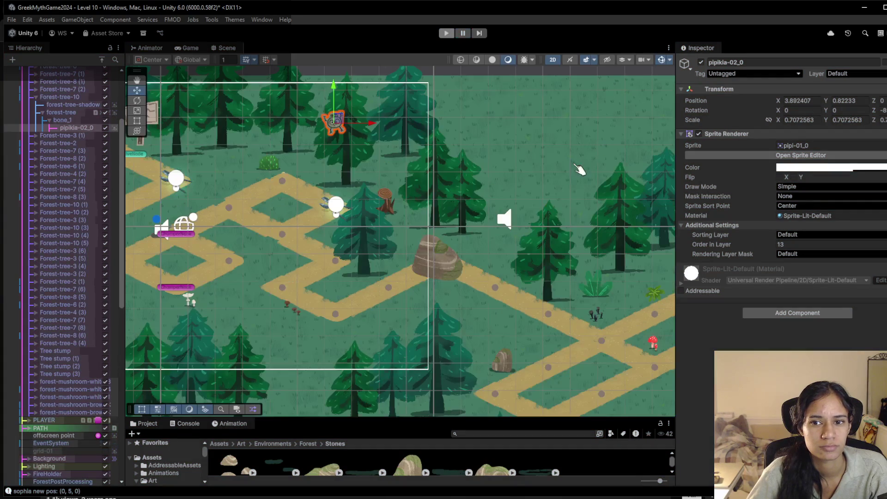
Search the project for 'mural' and drop the MuralClickable prefab near the tree at X 7.3076, Y 3.36
{"action": "left_click", "coordinate": [769, 314]}
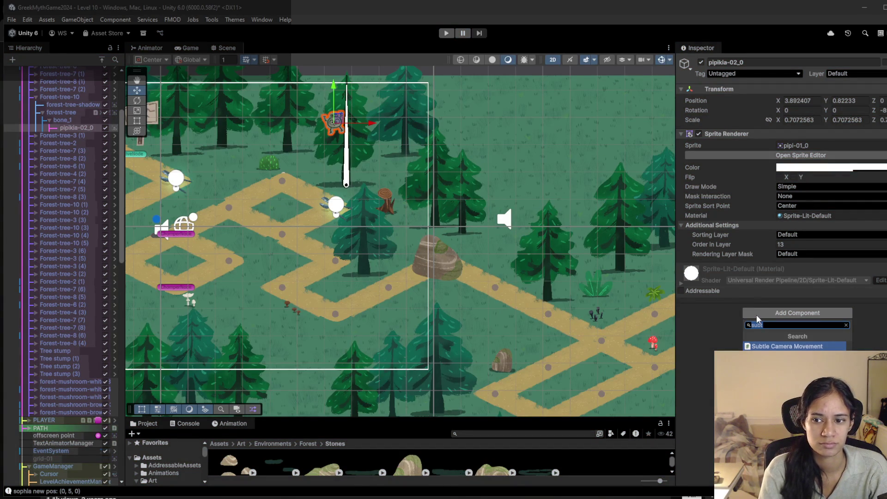
{"action": "key", "text": "BackSpace"}
{"action": "left_click", "coordinate": [574, 435]}
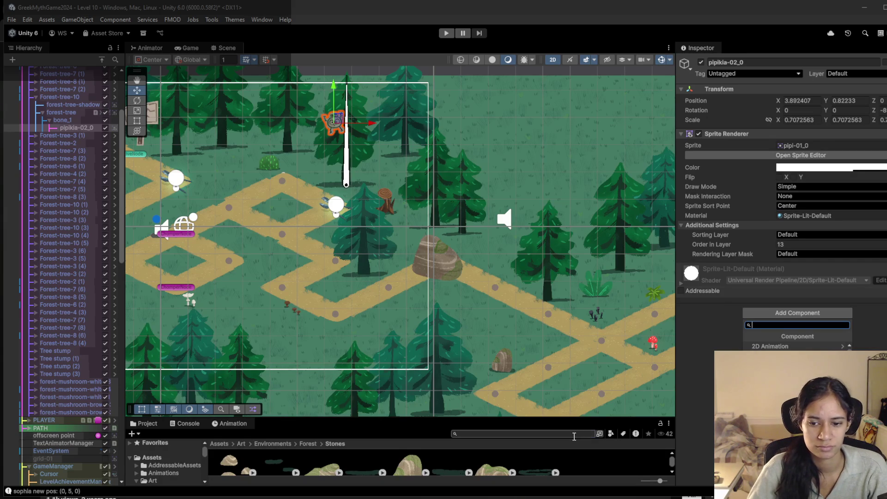
{"action": "type", "text": "mural"}
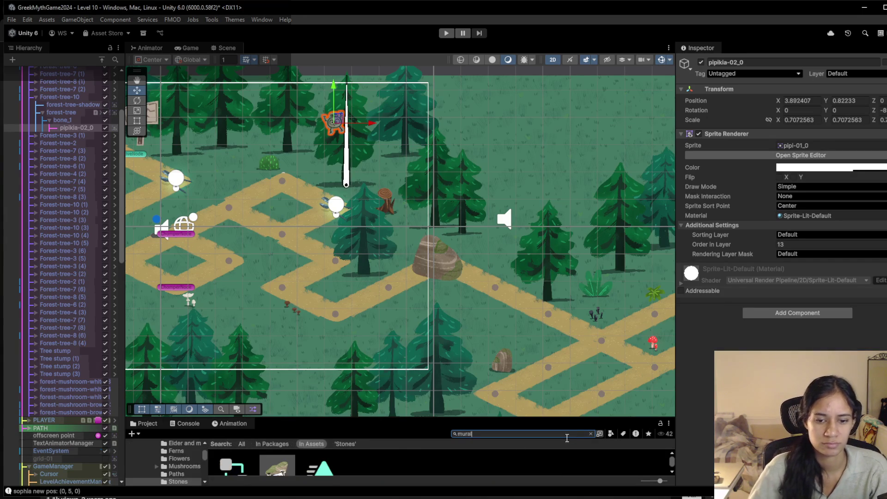
{"action": "left_click_drag", "start_coordinate": [340, 418], "coordinate": [334, 389]}
{"action": "mouse_move", "coordinate": [282, 451]}
{"action": "left_mouse_down"}
{"action": "mouse_move", "coordinate": [349, 152]}
{"action": "mouse_move", "coordinate": [367, 132]}
{"action": "left_mouse_up"}
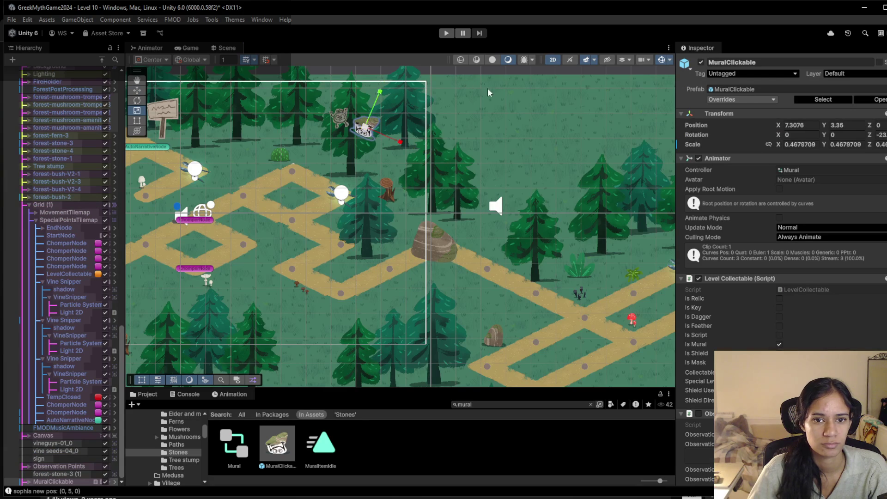
Keep Mural as the animator controller and give child Mural (1) the pipi-01_0 sprite
{"action": "left_click", "coordinate": [883, 170]}
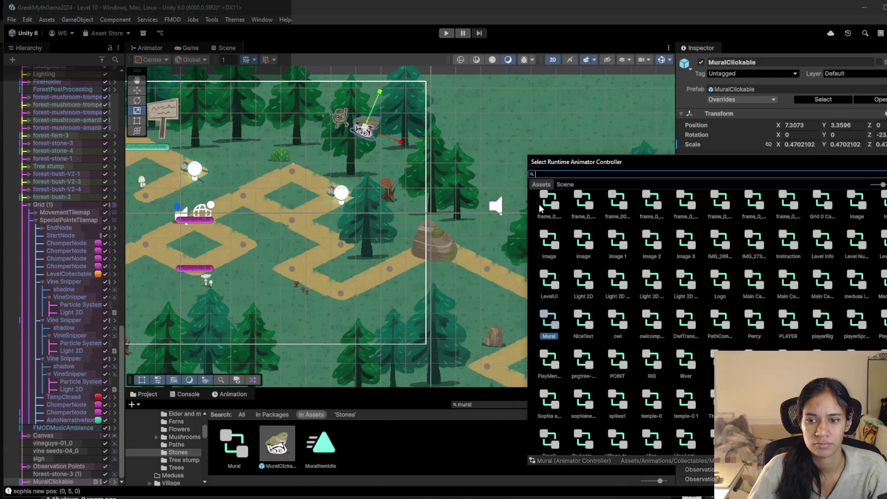
{"action": "left_click", "coordinate": [49, 484]}
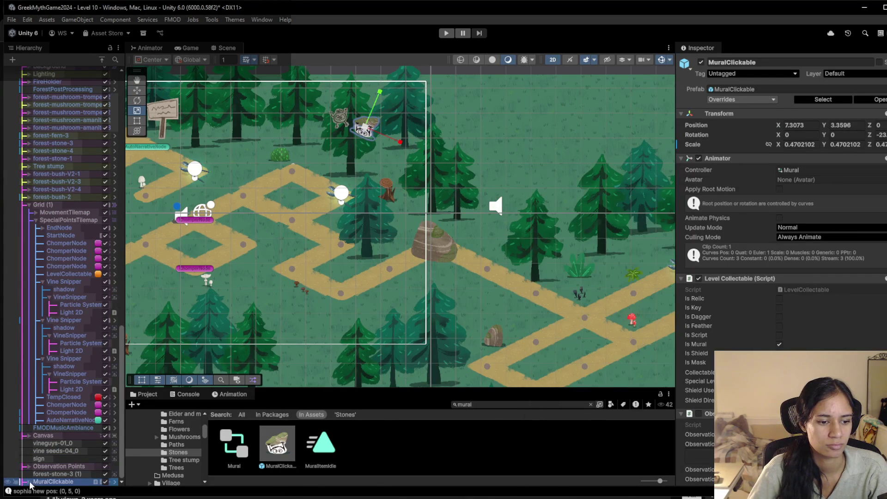
{"action": "left_click", "coordinate": [29, 482]}
{"action": "left_click", "coordinate": [51, 482]}
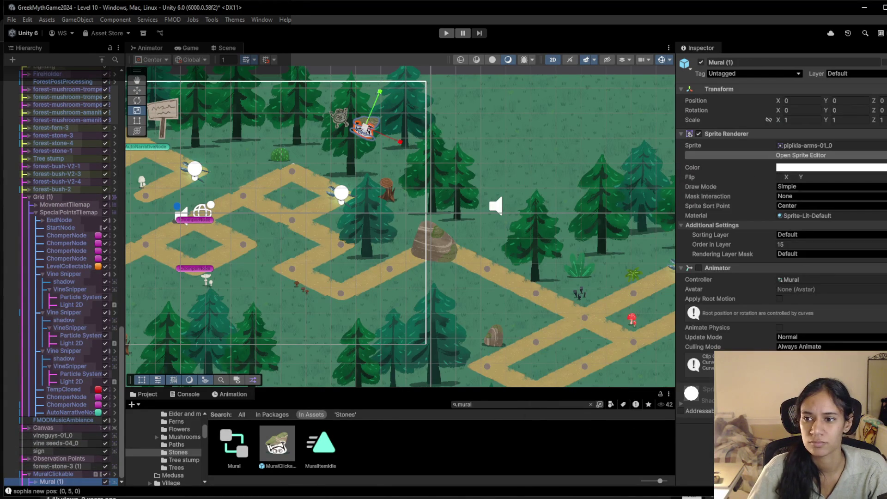
{"action": "left_click", "coordinate": [883, 145]}
{"action": "double_click", "coordinate": [728, 305]}
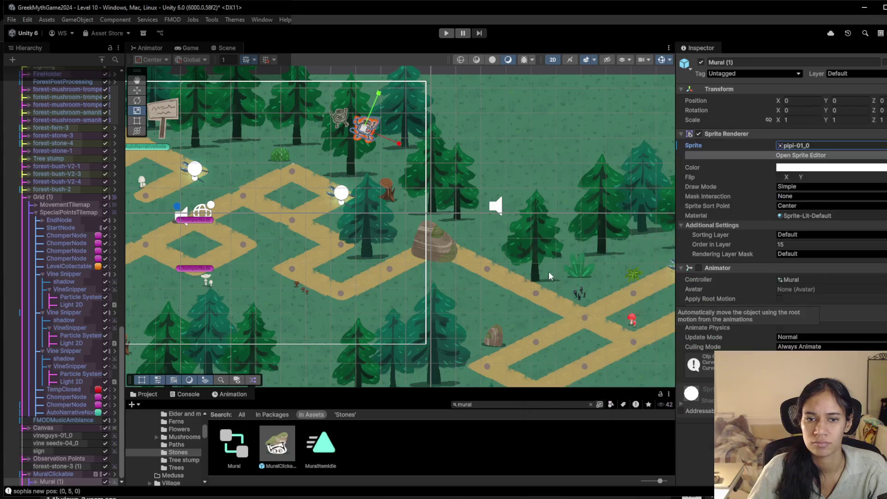
Shrink MuralClickable to about 0.33 scale and drag it onto the tree's bone_1
{"action": "left_click", "coordinate": [53, 474]}
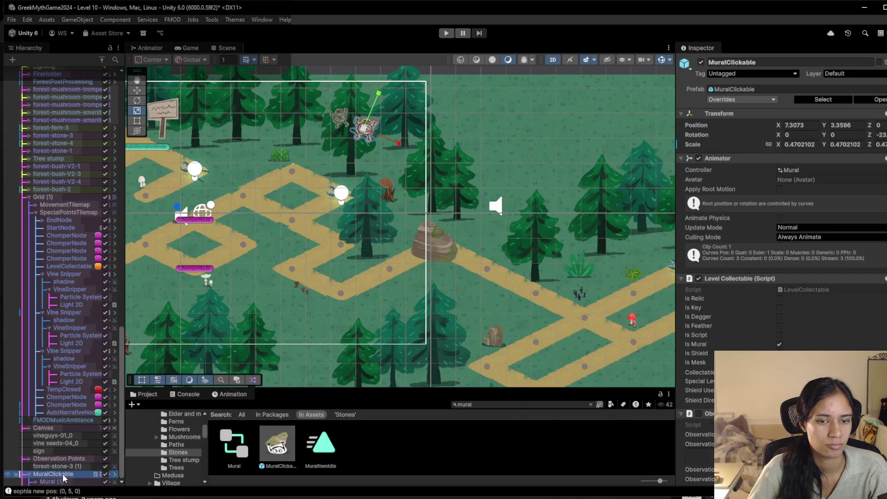
{"action": "left_click_drag", "start_coordinate": [368, 128], "coordinate": [352, 134]}
{"action": "left_click", "coordinate": [60, 474]}
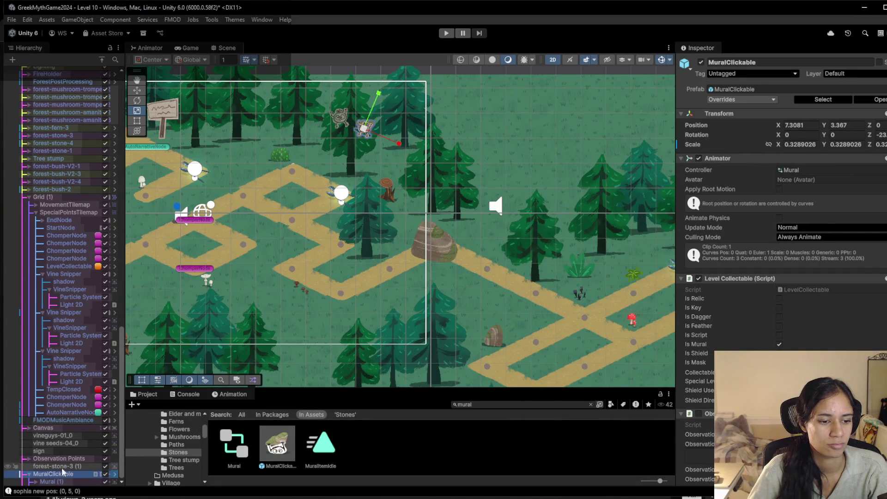
{"action": "mouse_move", "coordinate": [136, 279]}
{"action": "left_mouse_down"}
{"action": "mouse_move", "coordinate": [65, 60]}
{"action": "mouse_move", "coordinate": [73, 109]}
{"action": "left_mouse_up"}
Delete pipikia-02_0, move MuralClickable onto the treetop at X 3.6559, Y 0.73043, and play-test
{"action": "left_click", "coordinate": [84, 129]}
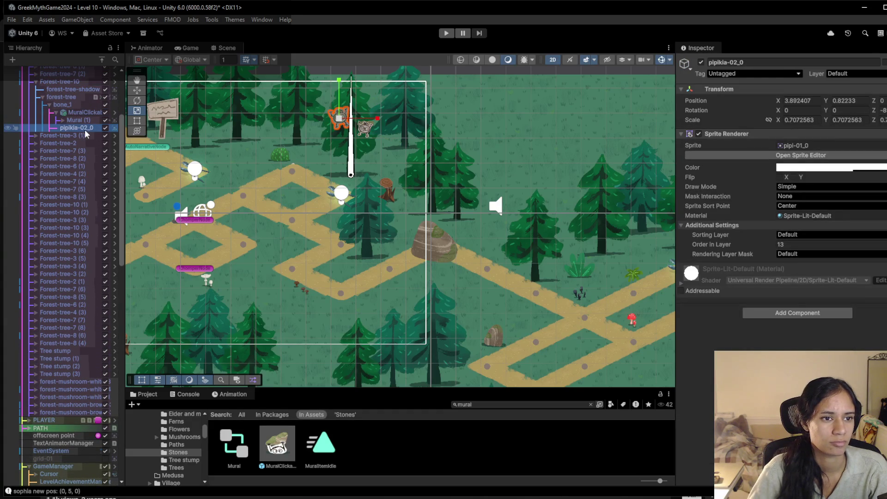
{"action": "key", "text": "Delete"}
{"action": "left_click", "coordinate": [83, 111]}
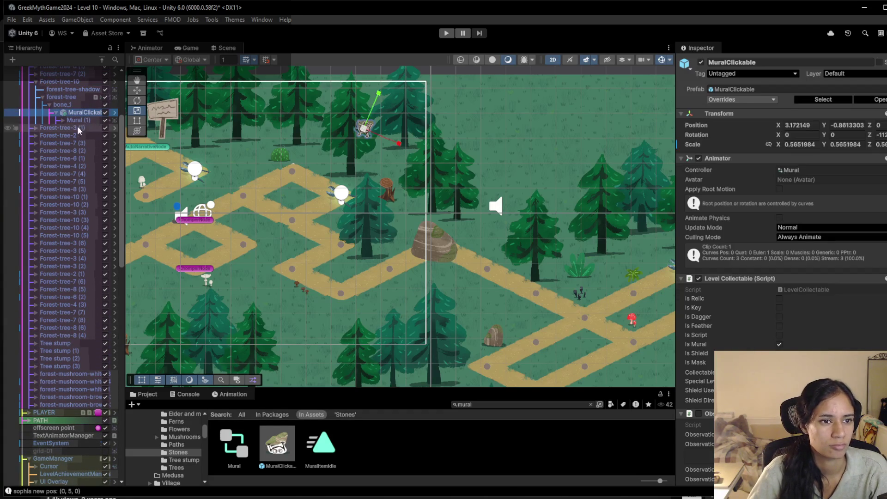
{"action": "left_click_drag", "start_coordinate": [369, 130], "coordinate": [345, 123]}
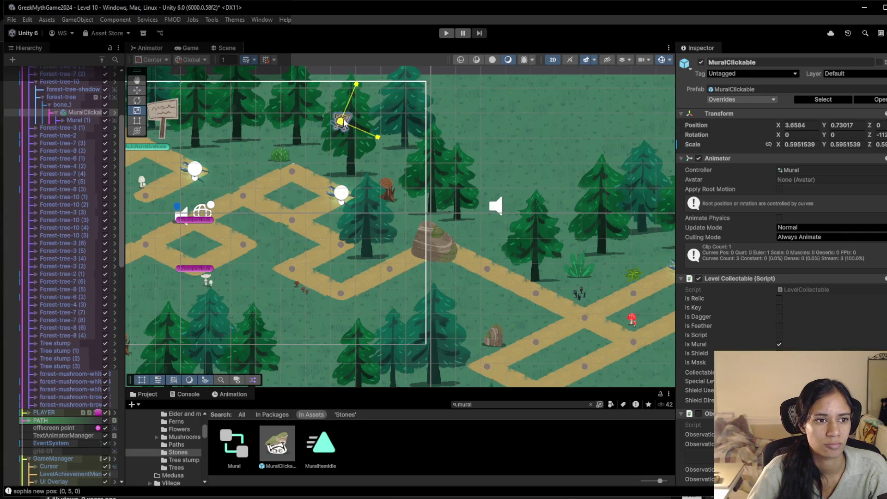
{"action": "left_click", "coordinate": [446, 33]}
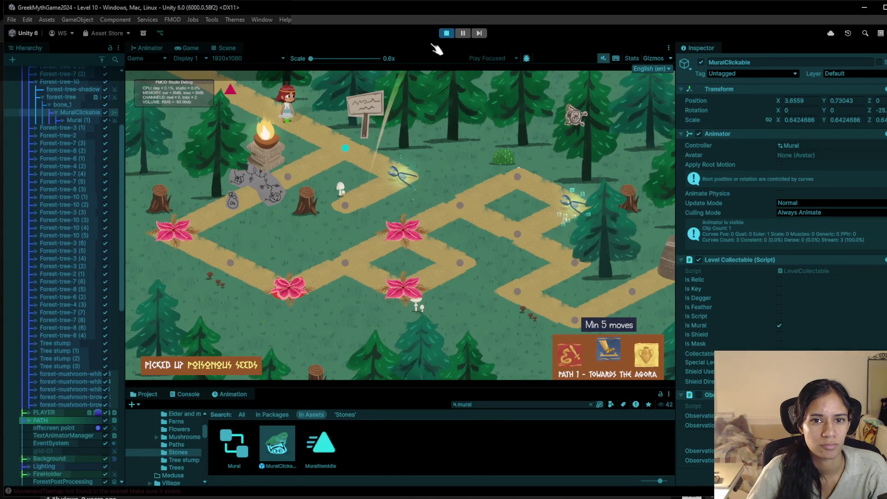
{"action": "left_click", "coordinate": [446, 34]}
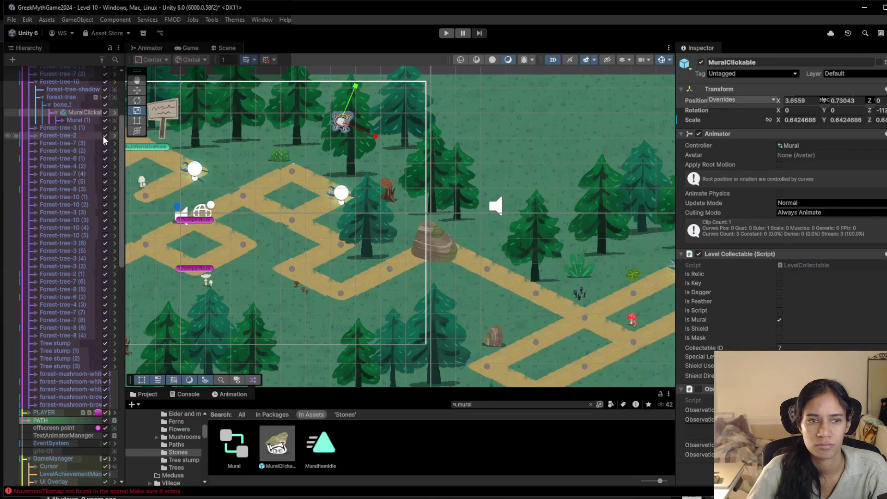
Delete the stray forest-stone-2 (1) object nested under Mural (1)
{"action": "left_click", "coordinate": [88, 120]}
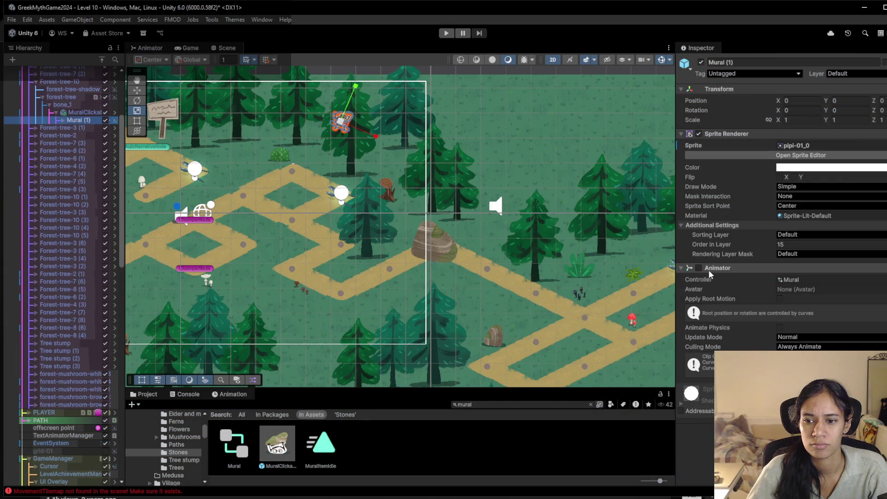
{"action": "left_click", "coordinate": [64, 121]}
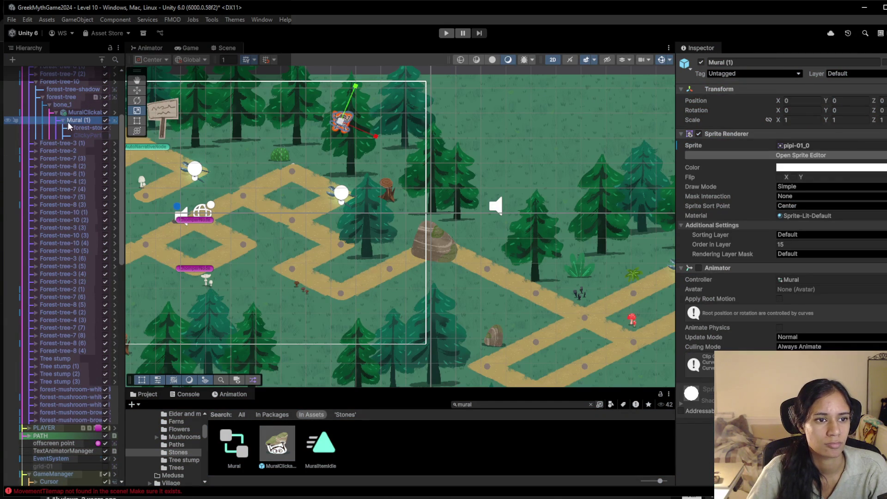
{"action": "left_click", "coordinate": [73, 128]}
{"action": "left_click", "coordinate": [71, 128]}
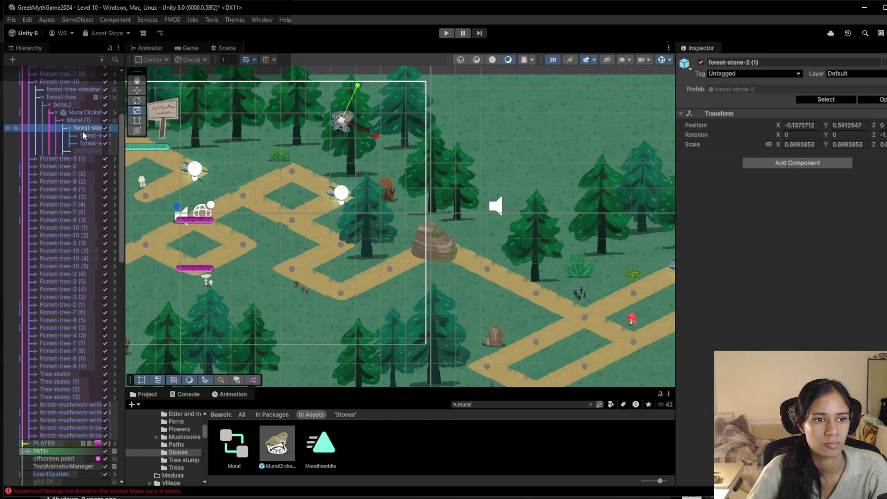
{"action": "left_click", "coordinate": [88, 136]}
{"action": "left_click", "coordinate": [88, 143]}
{"action": "left_click", "coordinate": [92, 127]}
{"action": "key", "text": "Delete"}
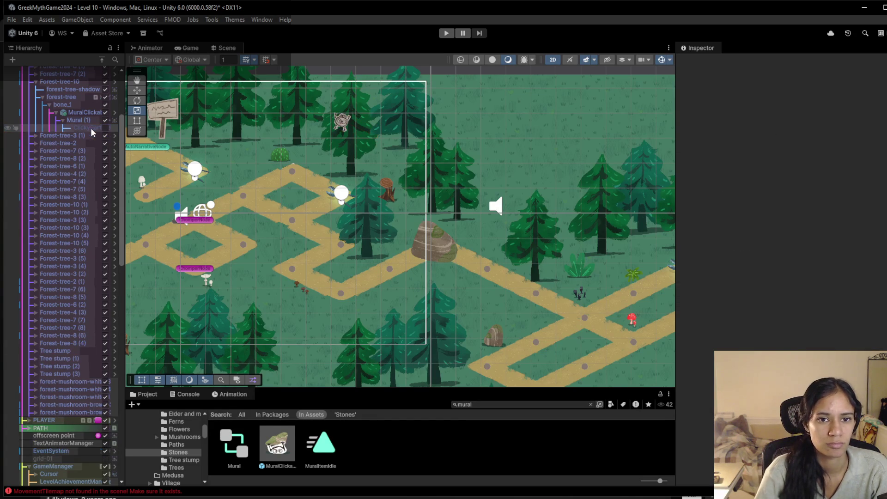
Disable and collapse the Animator component on MuralClickable
{"action": "left_click", "coordinate": [85, 121]}
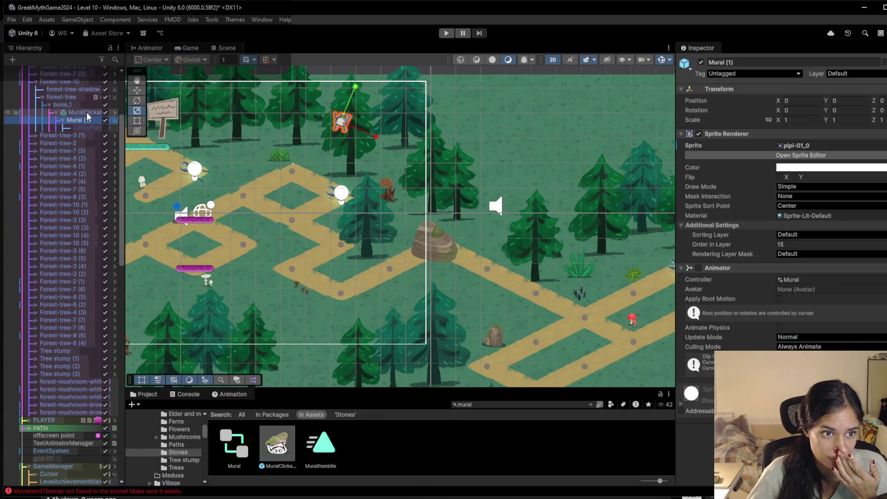
{"action": "left_click", "coordinate": [85, 112]}
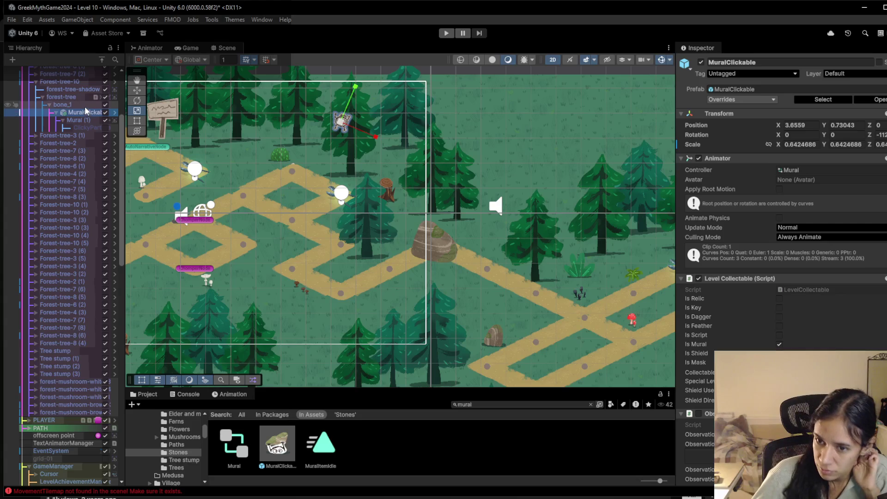
{"action": "left_click", "coordinate": [699, 158]}
{"action": "left_click", "coordinate": [707, 158]}
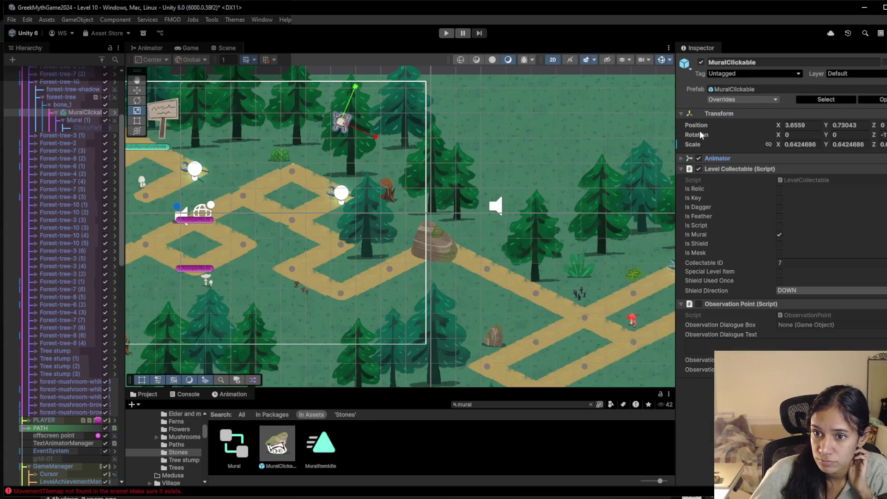
Play-test the level by walking the character one tile down-right, then stop
{"action": "left_click", "coordinate": [445, 34]}
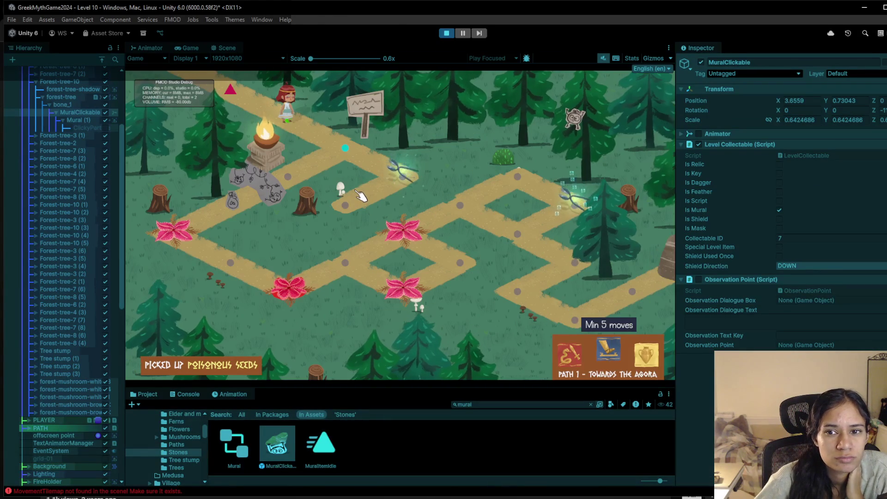
{"action": "left_click", "coordinate": [336, 161]}
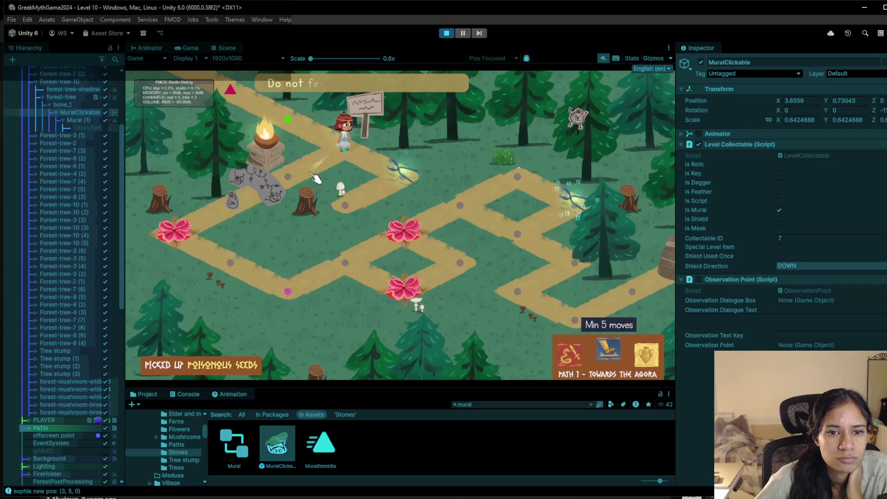
{"action": "key", "text": "ctrl+p"}
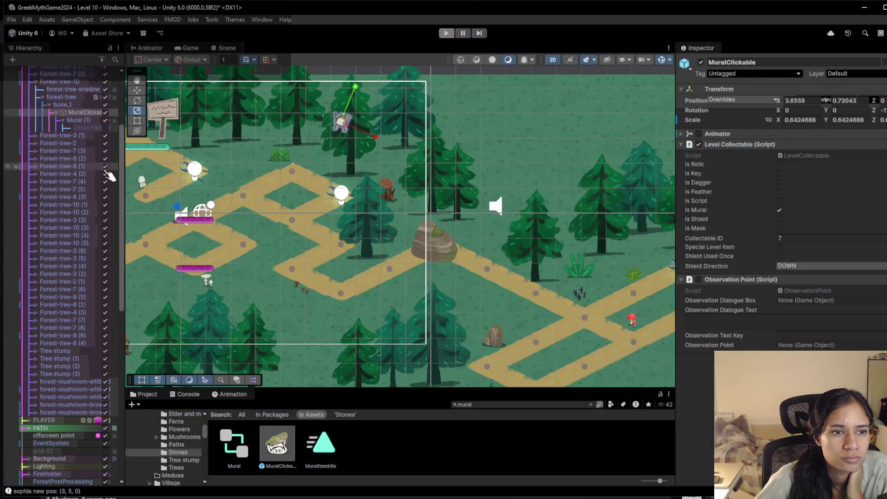
Frame the Grid0 camera under Cameras and raise it to Y 0.38
{"action": "left_click", "coordinate": [29, 85]}
{"action": "left_click", "coordinate": [36, 92]}
{"action": "left_click", "coordinate": [49, 101]}
{"action": "left_click", "coordinate": [51, 90]}
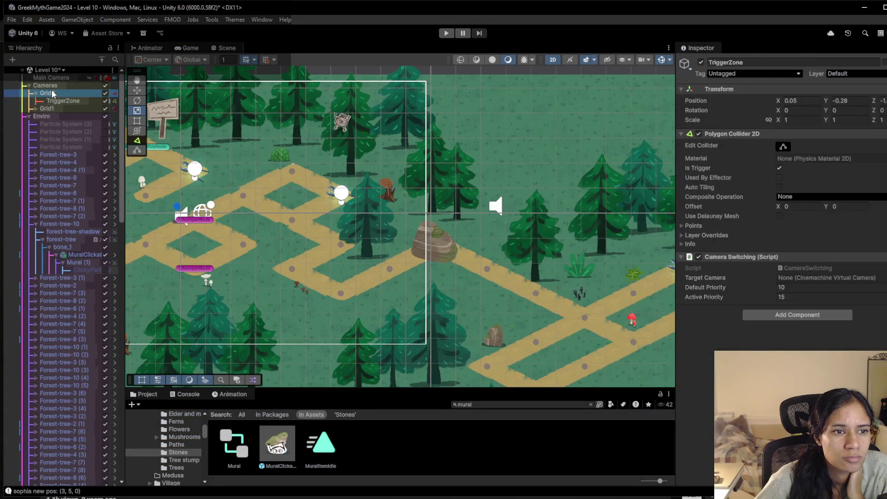
{"action": "key", "text": "f"}
{"action": "scroll", "coordinate": [460, 226], "scroll_direction": "down", "scroll_amount": 5}
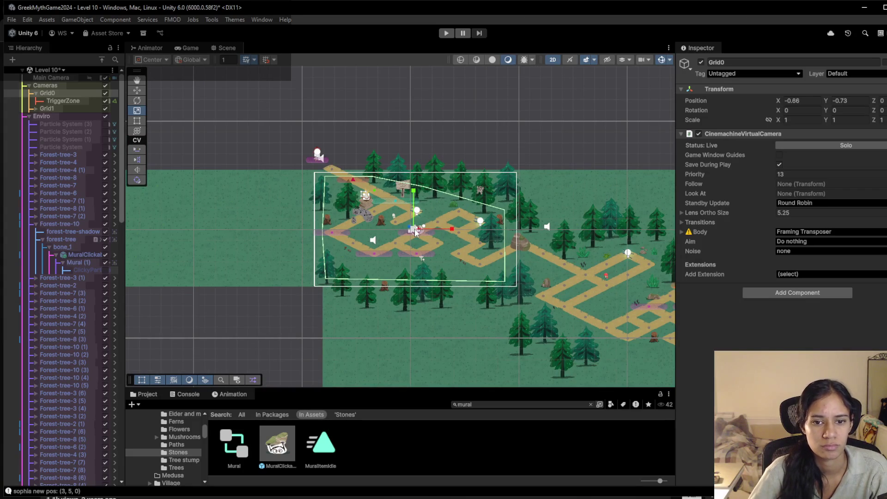
{"action": "left_click_drag", "start_coordinate": [417, 194], "coordinate": [417, 183]}
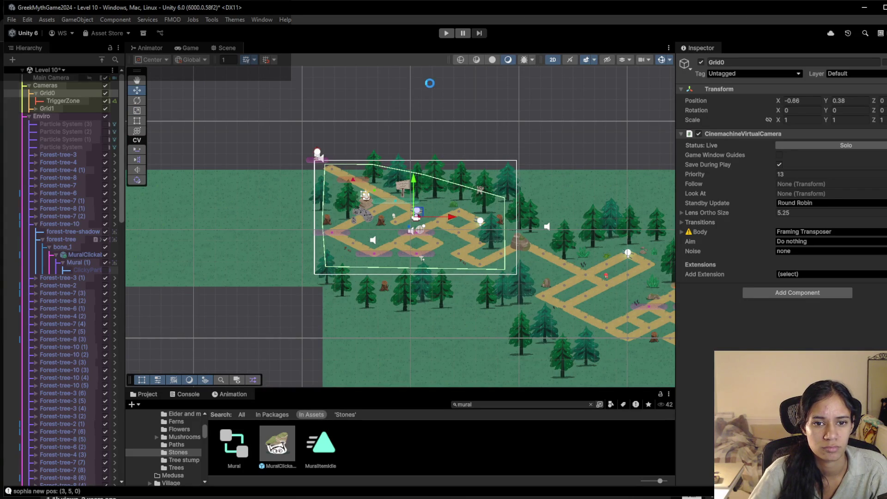
Select the background Tilemap and paint forest tiles over the top-centre and top-left areas
{"action": "left_click", "coordinate": [302, 203]}
{"action": "left_click", "coordinate": [295, 208]}
{"action": "left_click", "coordinate": [295, 208]}
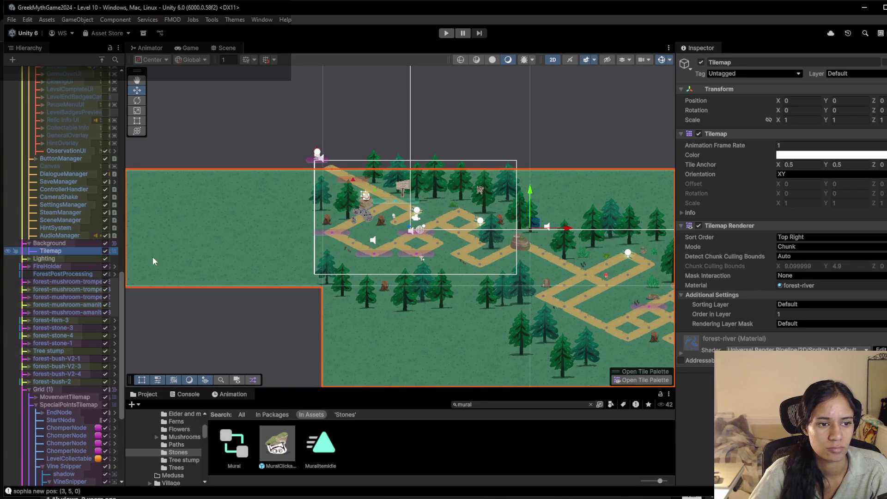
{"action": "left_click", "coordinate": [645, 381]}
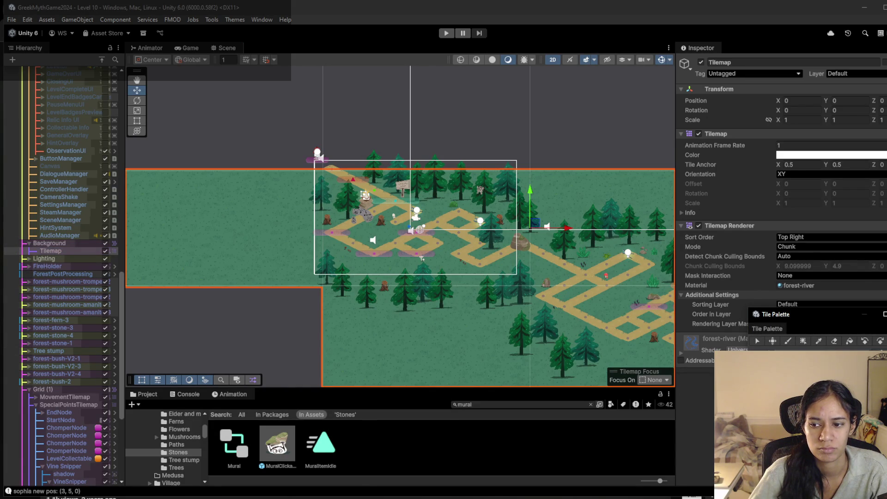
{"action": "left_click", "coordinate": [425, 76]}
{"action": "left_click", "coordinate": [213, 76]}
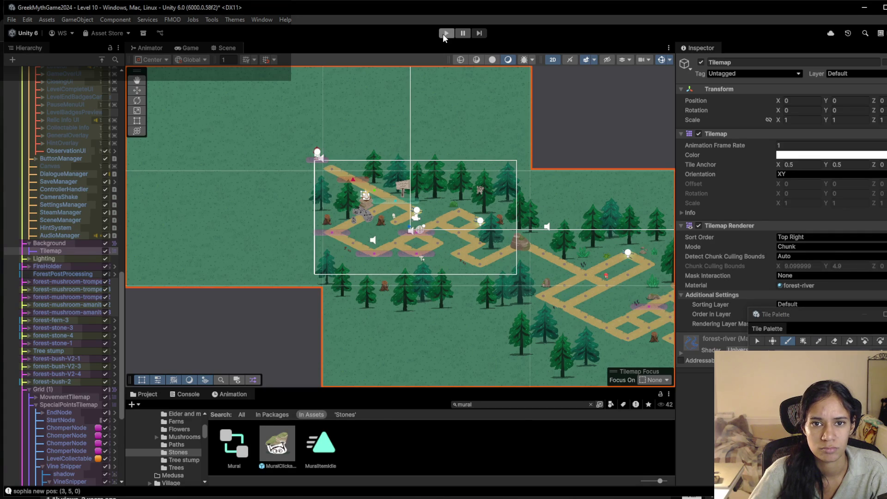
Start Play mode and cancel both 'Moving file failed' errors until the level runs
{"action": "left_click", "coordinate": [446, 33]}
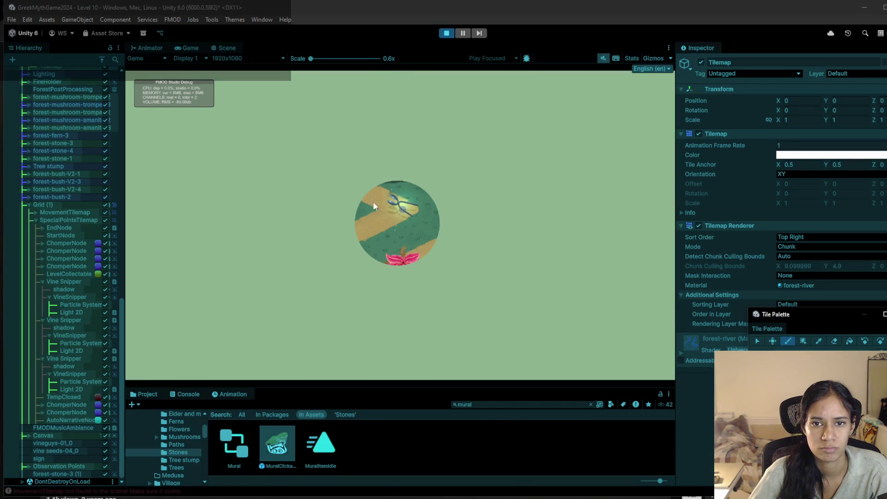
{"action": "left_click", "coordinate": [447, 32]}
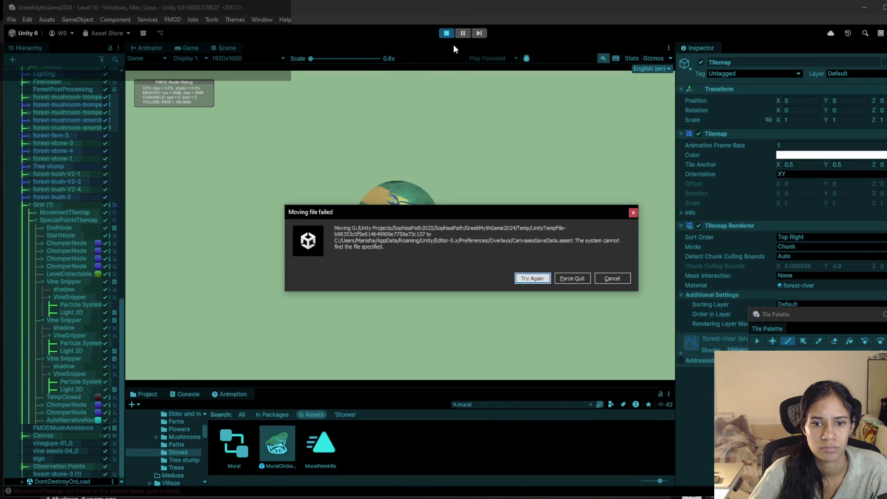
{"action": "left_click", "coordinate": [615, 278]}
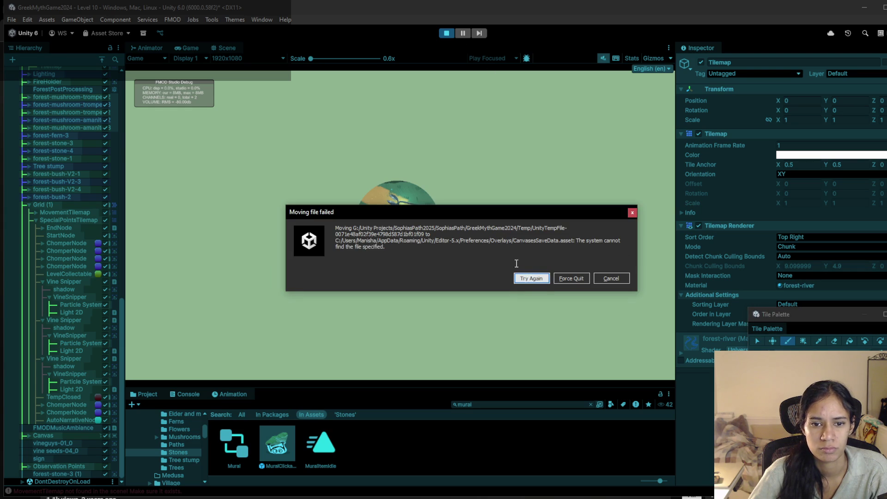
{"action": "left_click", "coordinate": [624, 280]}
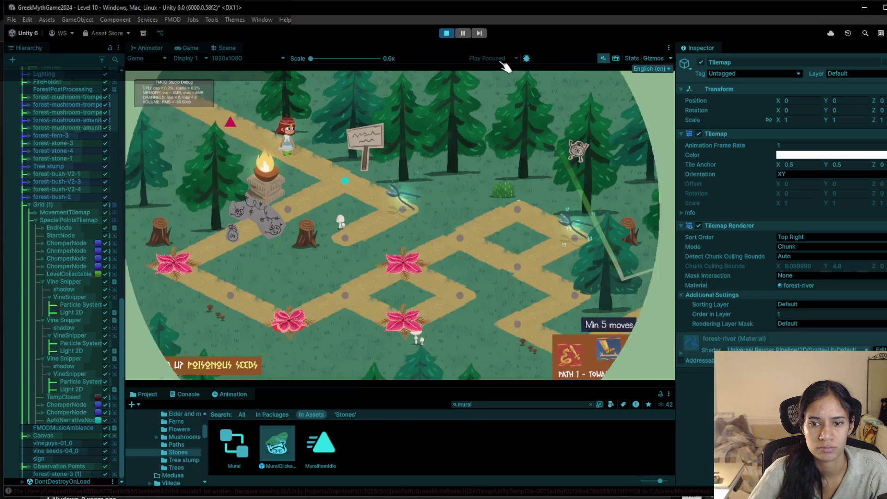
Walk the character to a path tile and hide the Level achievements panel under Canvas
{"action": "left_click", "coordinate": [345, 191]}
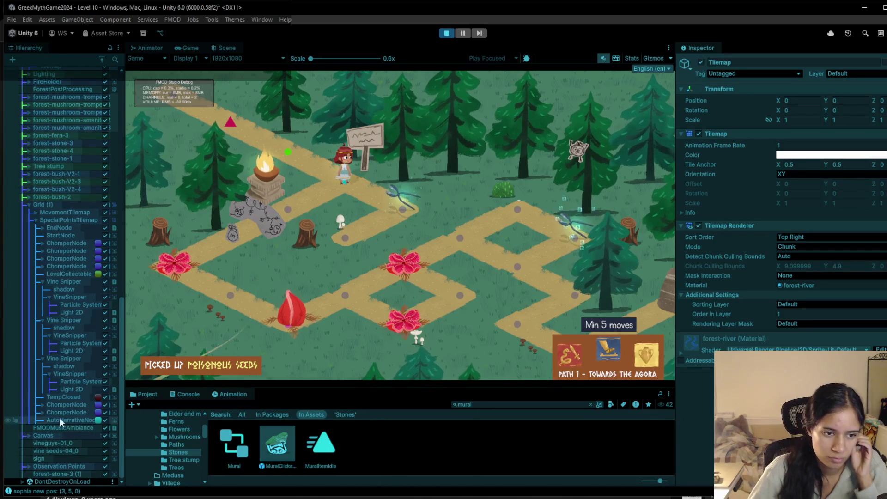
{"action": "left_click", "coordinate": [26, 436]}
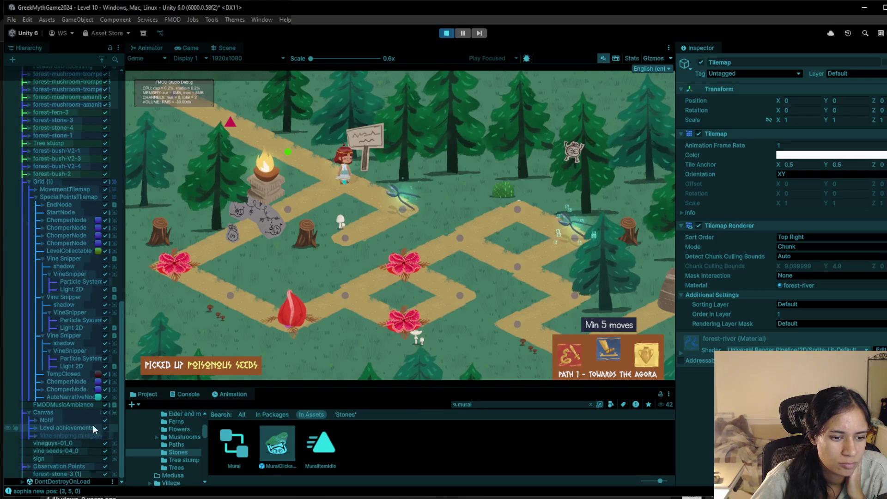
{"action": "left_click", "coordinate": [106, 428]}
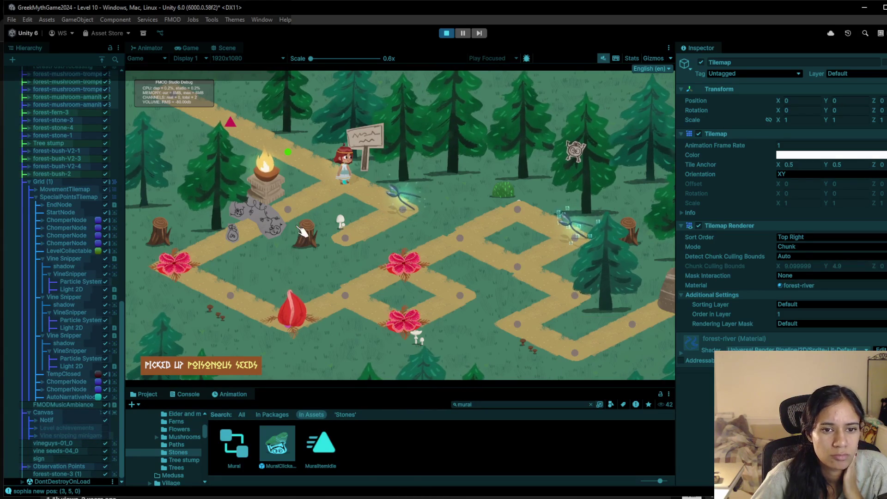
Walk the character to the campfire stone and down the path, then stop Play mode
{"action": "left_click", "coordinate": [235, 236]}
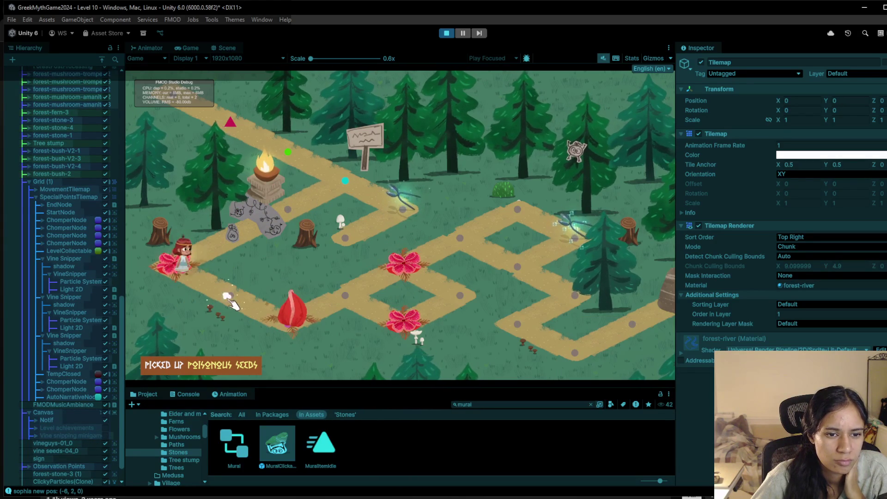
{"action": "left_click", "coordinate": [296, 326]}
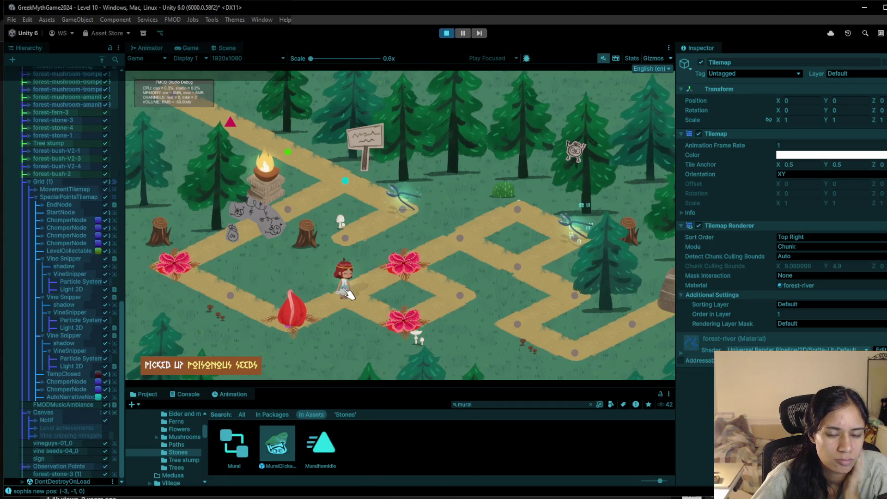
{"action": "left_click", "coordinate": [447, 33]}
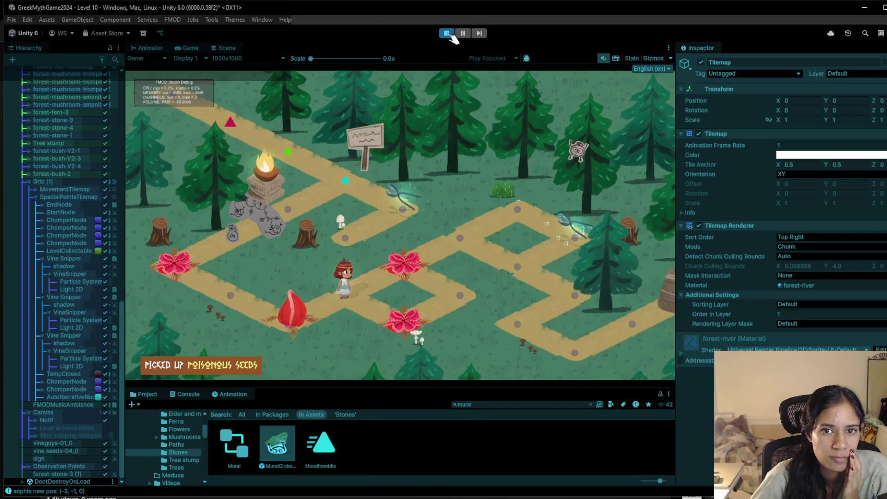
{"action": "scroll", "coordinate": [444, 249], "scroll_direction": "up", "scroll_amount": 5}
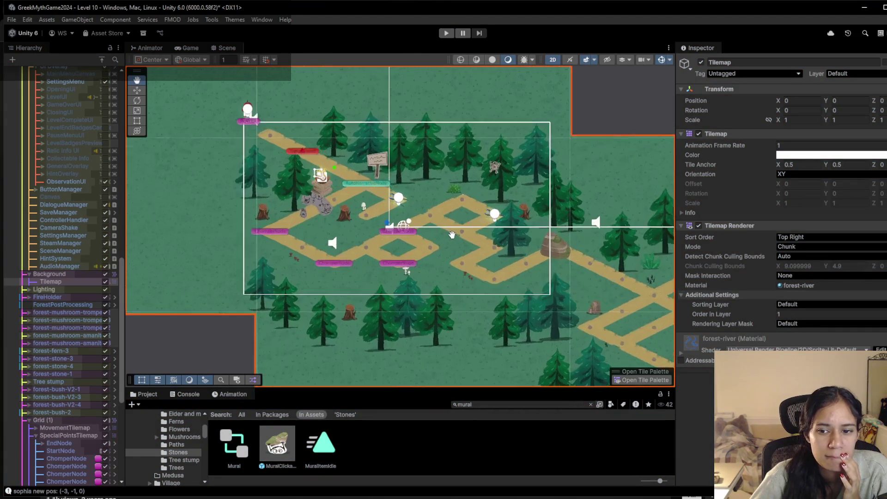
{"action": "scroll", "coordinate": [399, 250], "scroll_direction": "down", "scroll_amount": 3}
{"action": "scroll", "coordinate": [399, 249], "scroll_direction": "up", "scroll_amount": 3}
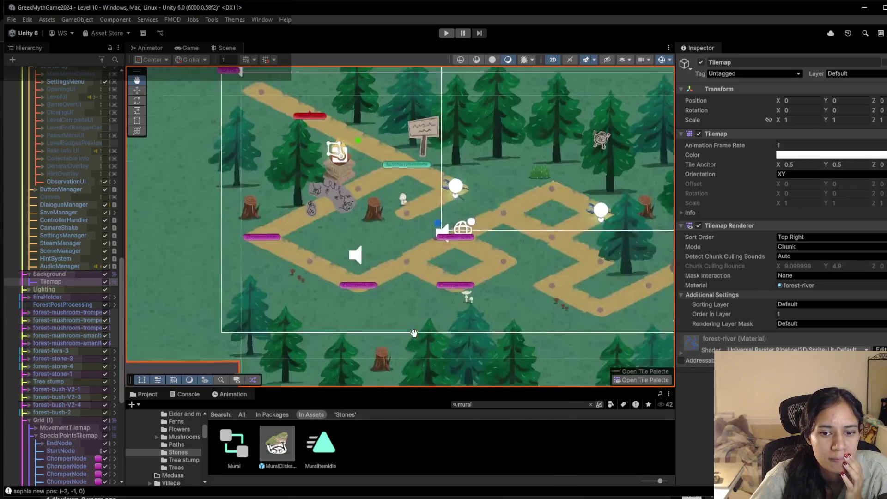
Select and frame MovementTilemap under Grid (1), then open the Tile Palette for it
{"action": "scroll", "coordinate": [39, 416], "scroll_direction": "down", "scroll_amount": 5}
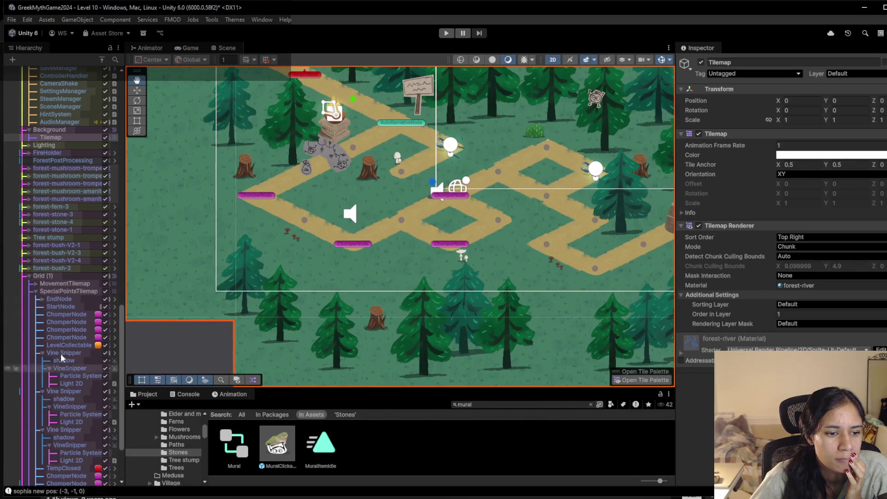
{"action": "left_click", "coordinate": [68, 291]}
{"action": "double_click", "coordinate": [70, 289]}
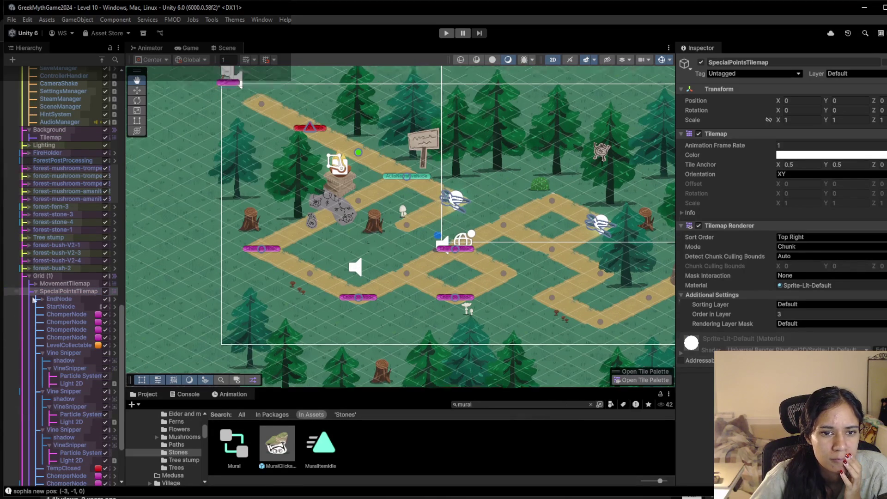
{"action": "left_click", "coordinate": [55, 283]}
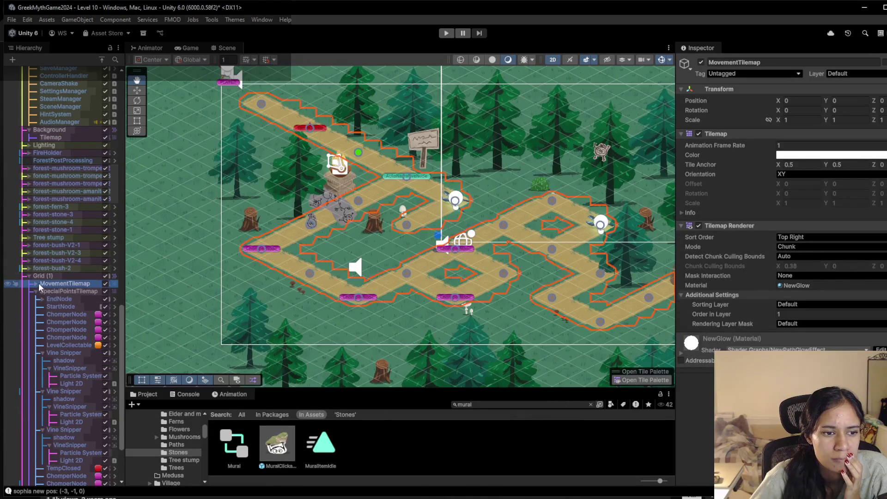
{"action": "left_click", "coordinate": [645, 380]}
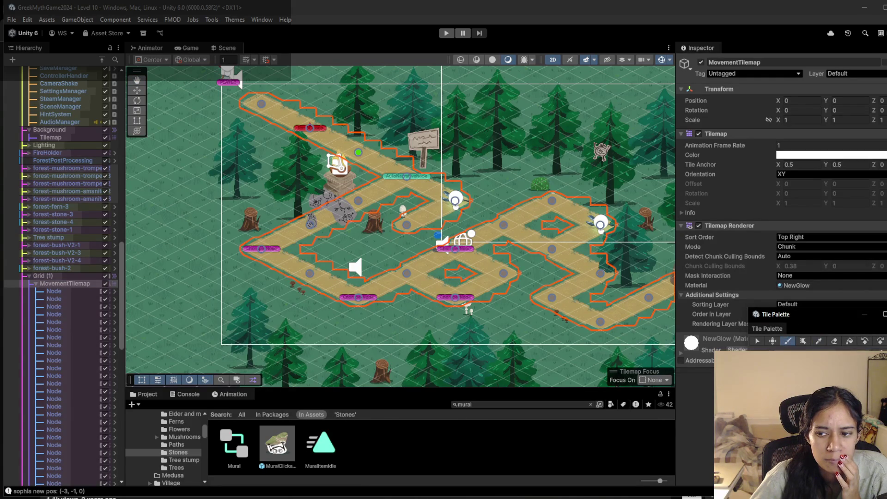
Reposition and enlarge the Tile Palette, then brush-paint path tiles beside the seed bag
{"action": "left_click_drag", "start_coordinate": [855, 311], "coordinate": [851, 205]}
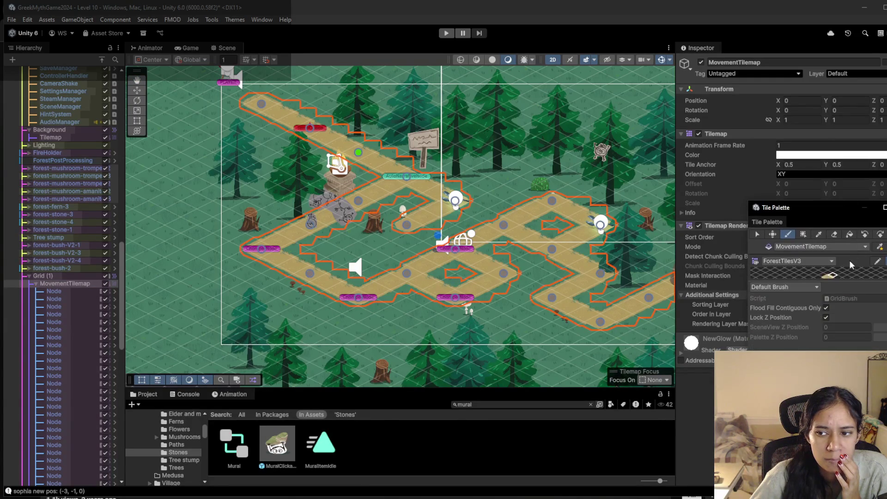
{"action": "left_click_drag", "start_coordinate": [837, 280], "coordinate": [837, 360]}
{"action": "key", "text": "b"}
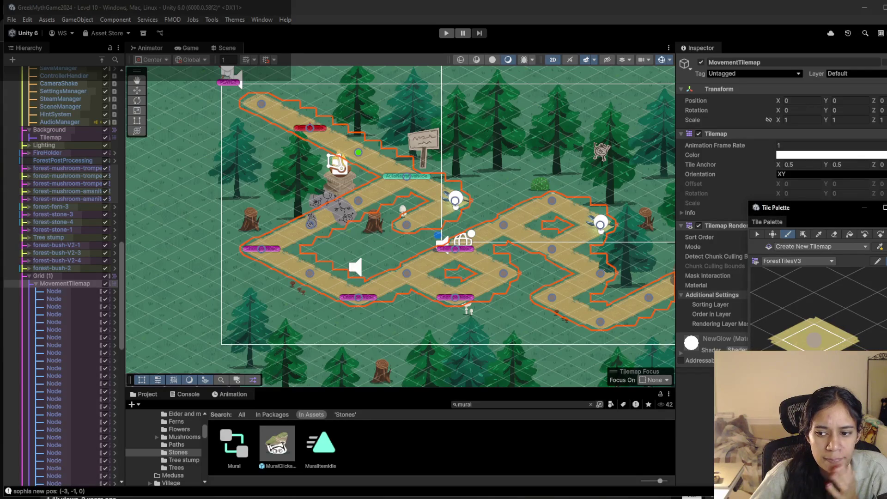
{"action": "scroll", "coordinate": [333, 271], "scroll_direction": "up", "scroll_amount": 5}
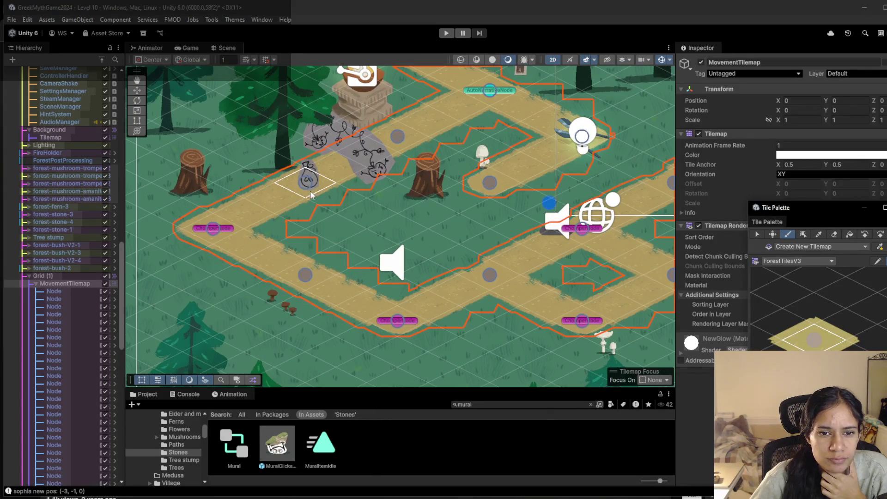
{"action": "left_click_drag", "start_coordinate": [365, 212], "coordinate": [459, 260]}
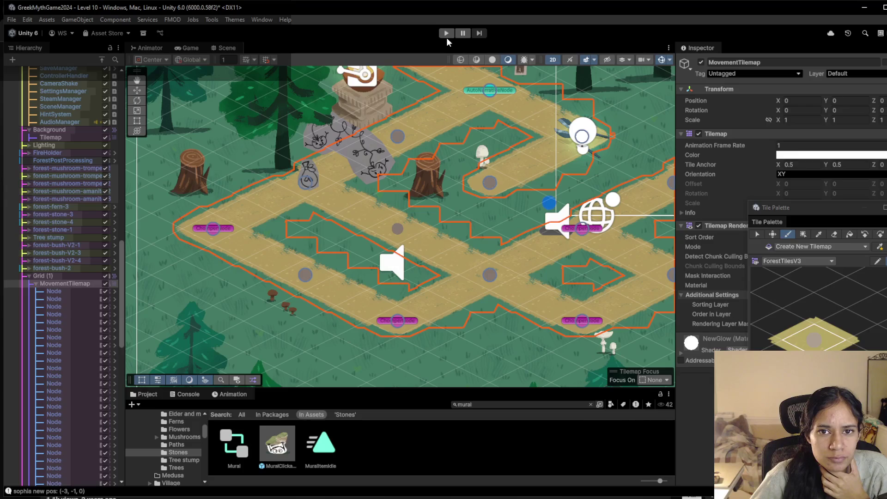
After a quick test run, repaint a movement tile on the centre path and play again
{"action": "left_click", "coordinate": [446, 33]}
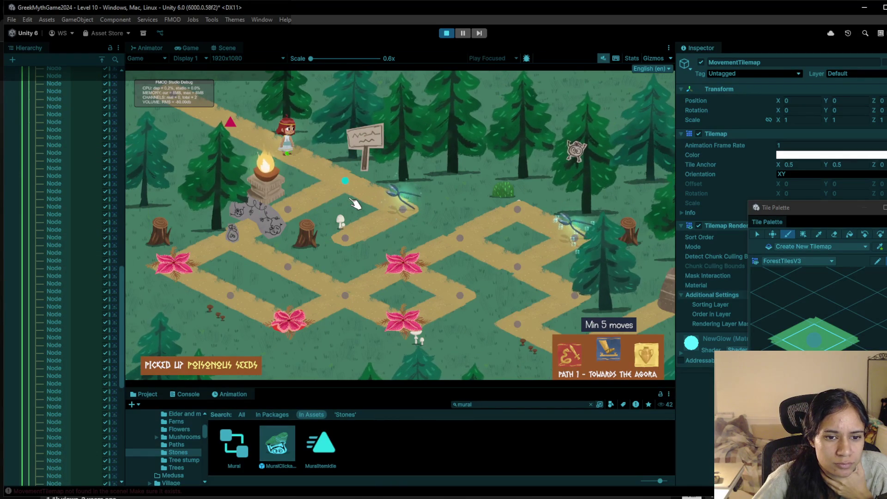
{"action": "left_click", "coordinate": [446, 33]}
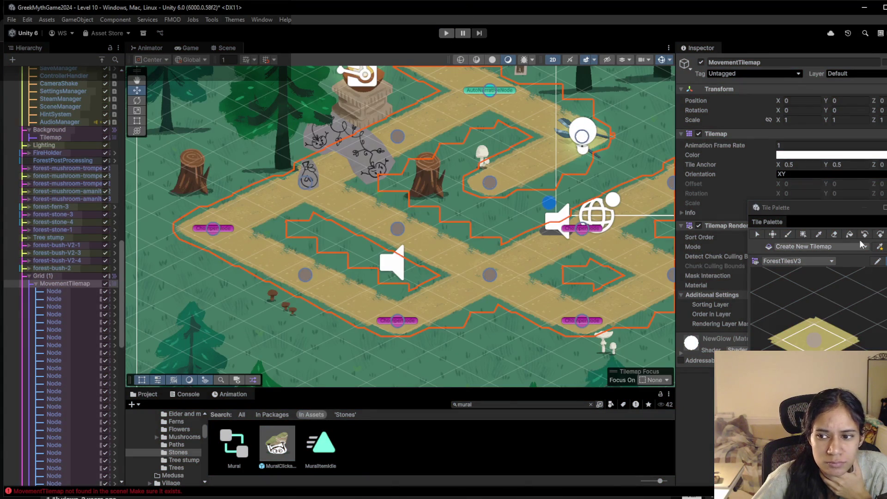
{"action": "left_click", "coordinate": [834, 235]}
{"action": "key", "text": "b"}
{"action": "left_click", "coordinate": [337, 237]}
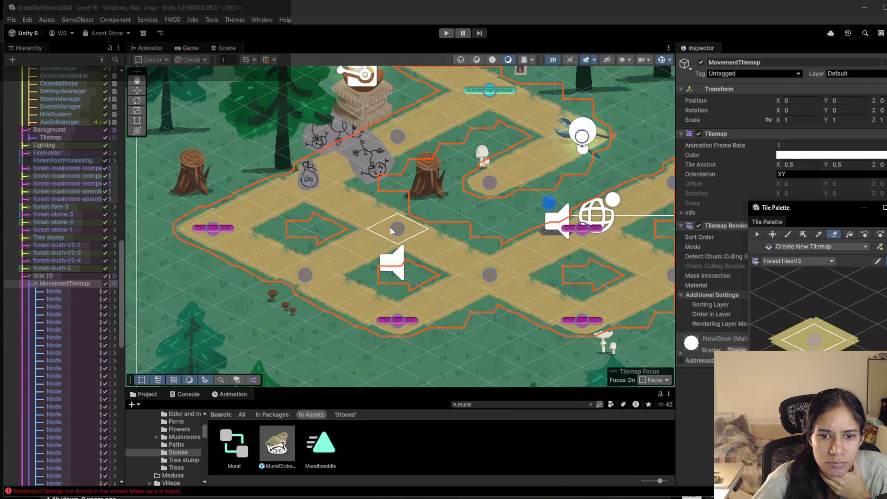
{"action": "key", "text": "d"}
{"action": "left_click", "coordinate": [446, 33]}
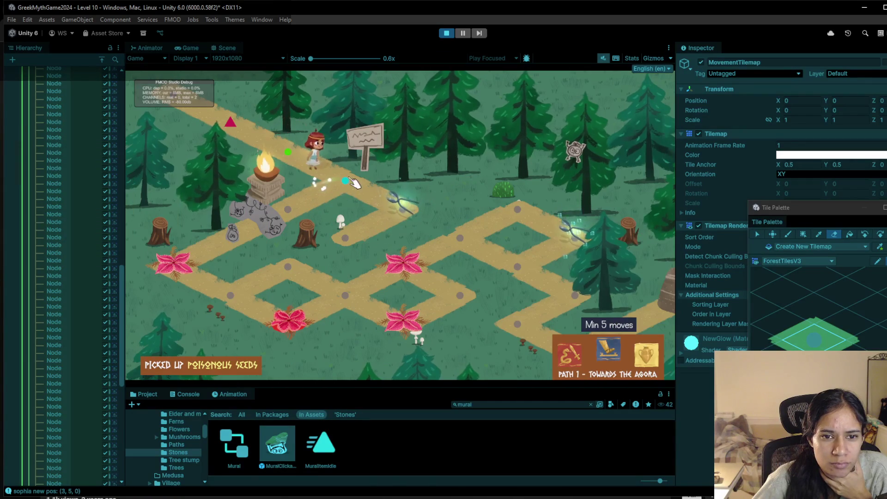
Walk the character between the pedestal, plant and centre path nodes, then examine the signpost
{"action": "left_click", "coordinate": [347, 181]}
{"action": "left_click", "coordinate": [236, 233]}
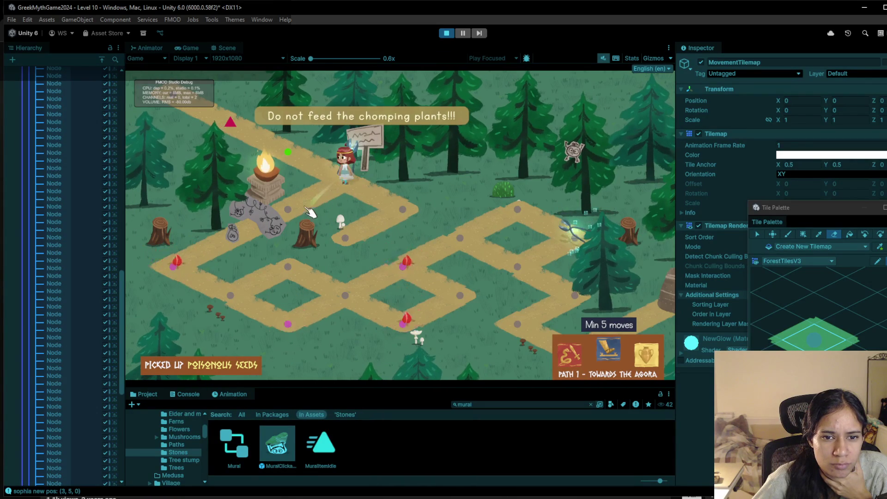
{"action": "left_click", "coordinate": [181, 261]}
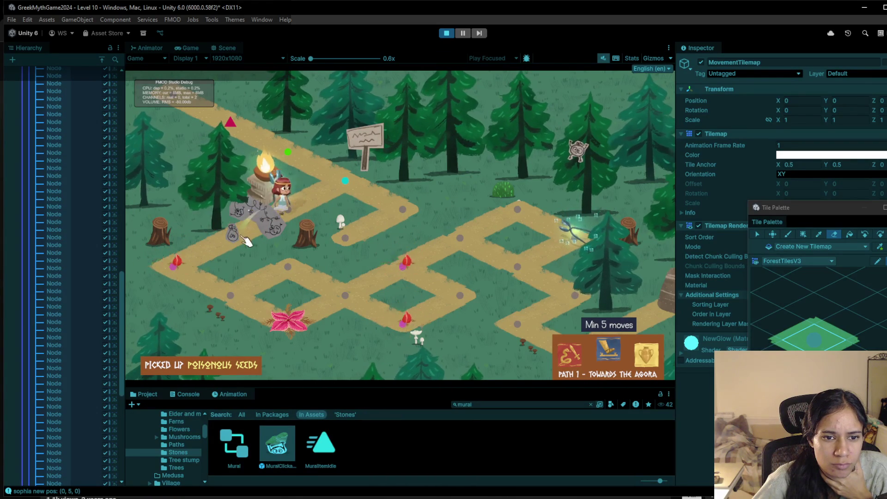
{"action": "left_click", "coordinate": [199, 256]}
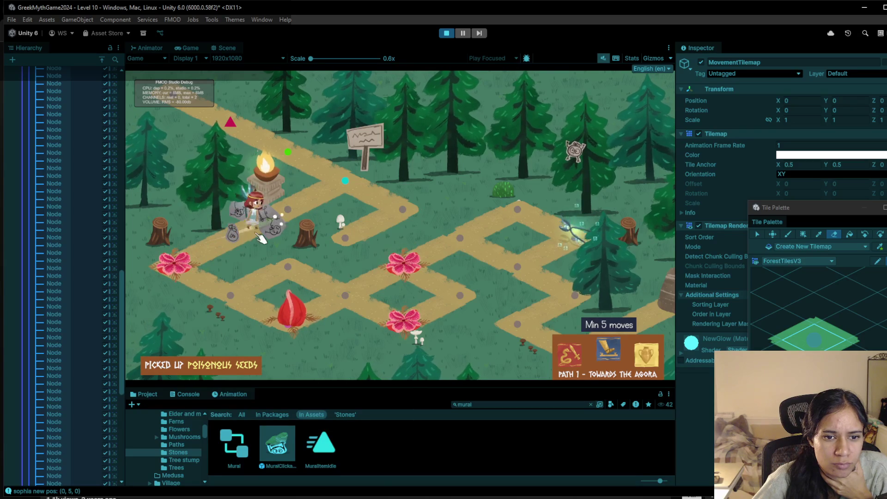
{"action": "left_click", "coordinate": [224, 288]}
{"action": "left_click", "coordinate": [346, 294]}
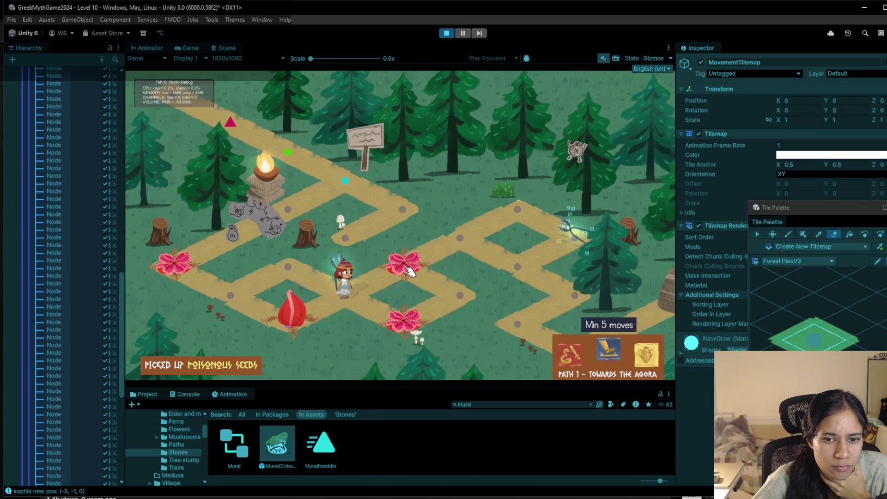
{"action": "left_click", "coordinate": [229, 297]}
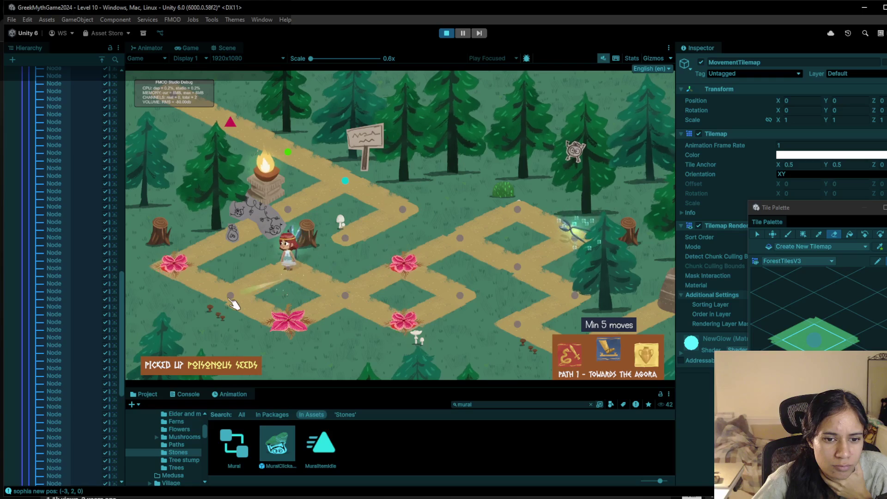
{"action": "left_click", "coordinate": [346, 298]}
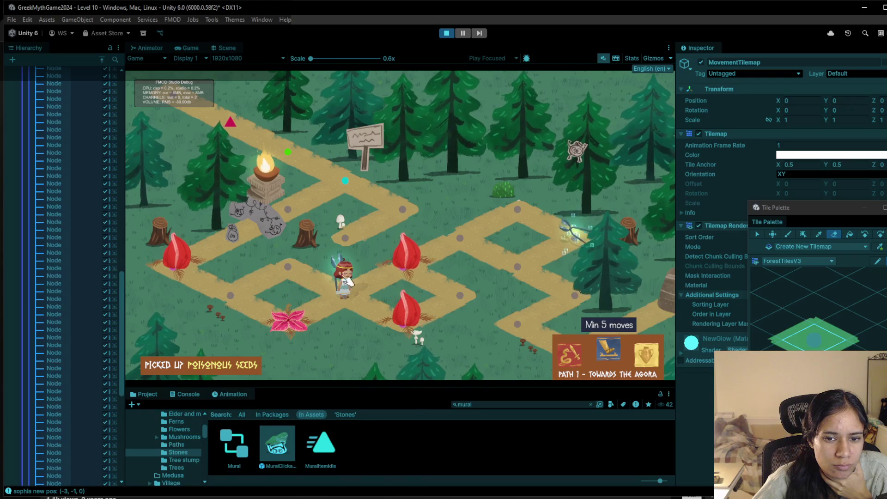
{"action": "left_click", "coordinate": [413, 261]}
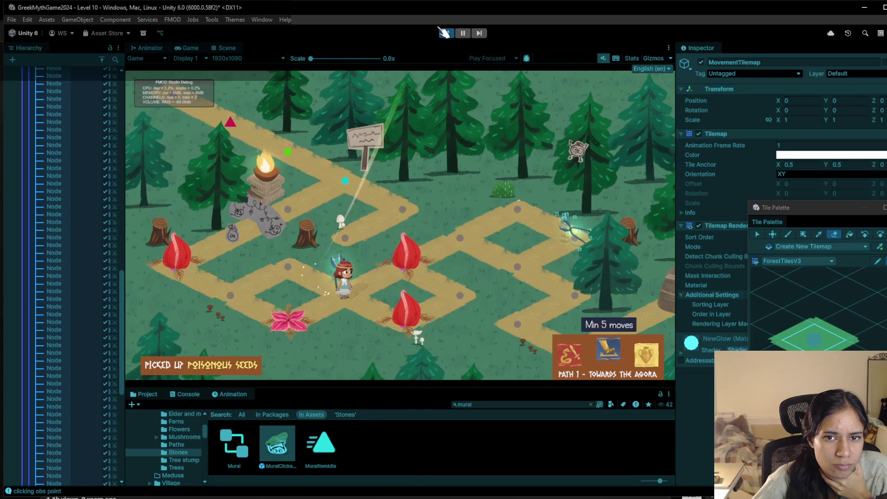
Restart the level and walk past the glowing node, altar and pink flower node
{"action": "left_click", "coordinate": [447, 33]}
{"action": "left_click", "coordinate": [446, 33]}
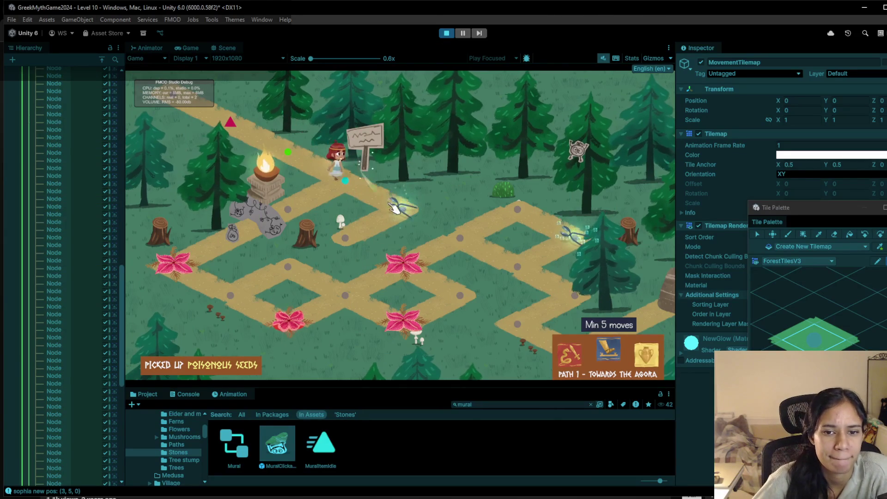
{"action": "left_click", "coordinate": [406, 217]}
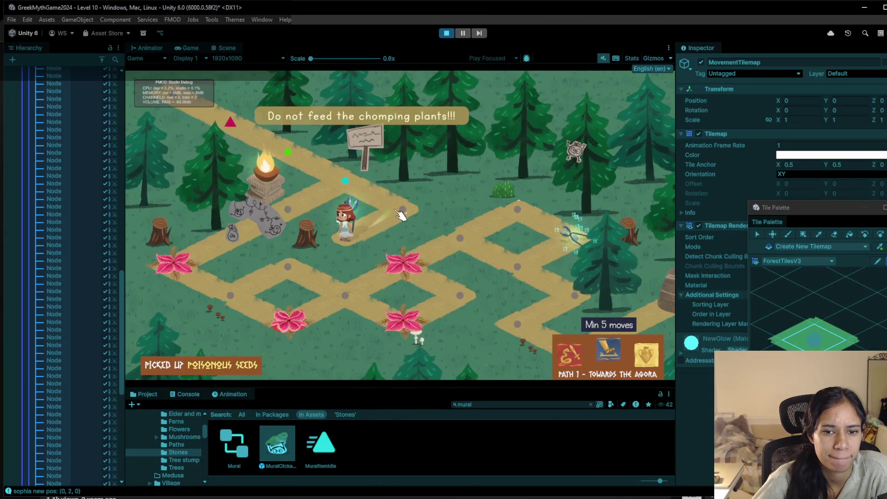
{"action": "left_click", "coordinate": [288, 211]}
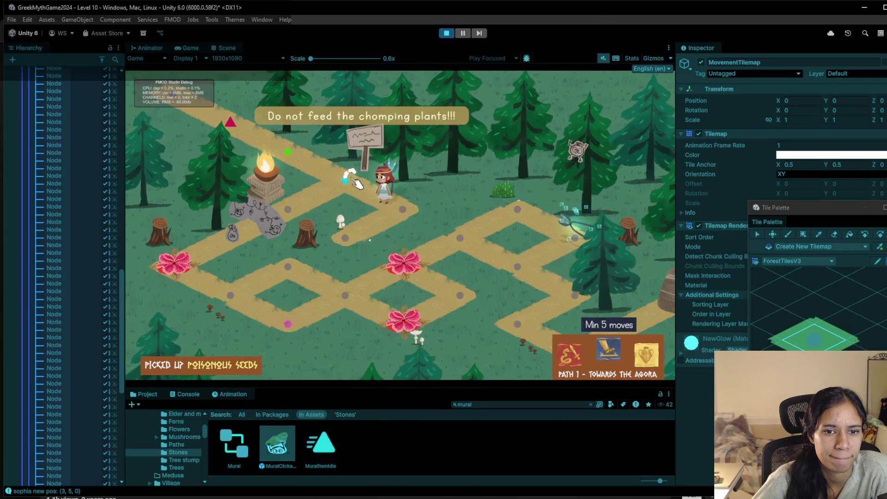
{"action": "left_click", "coordinate": [228, 243]}
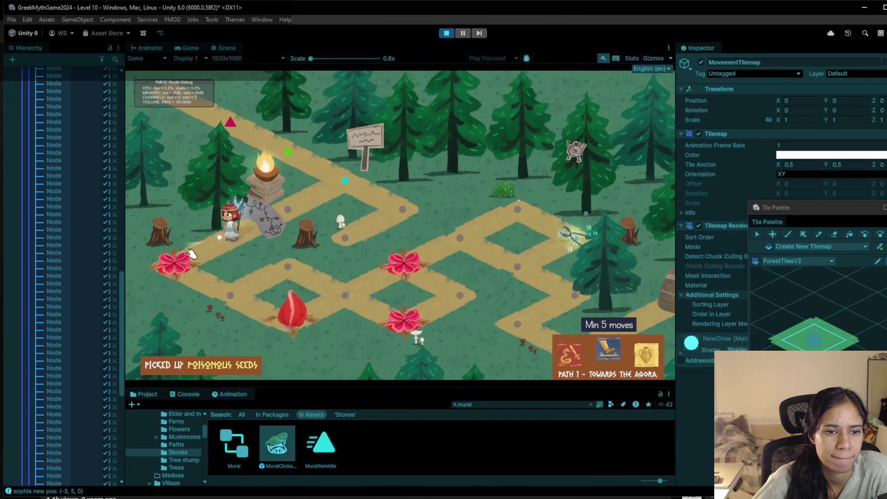
{"action": "left_click", "coordinate": [205, 256]}
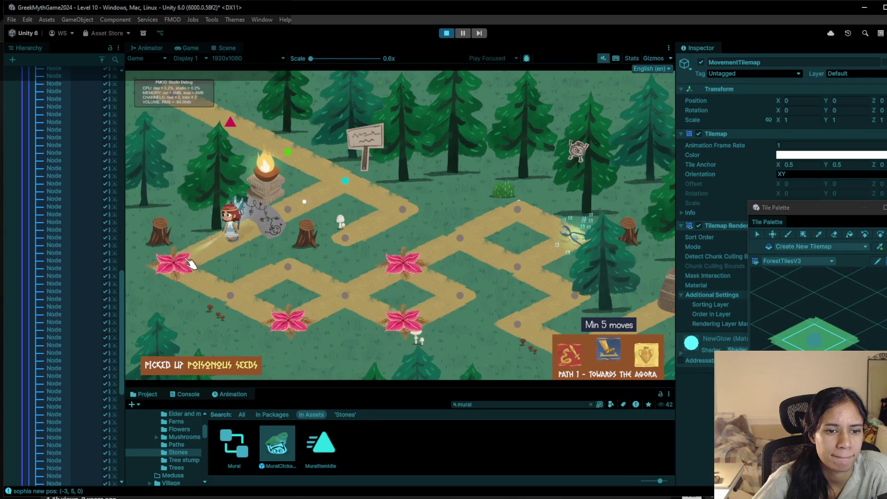
{"action": "left_click", "coordinate": [230, 294]}
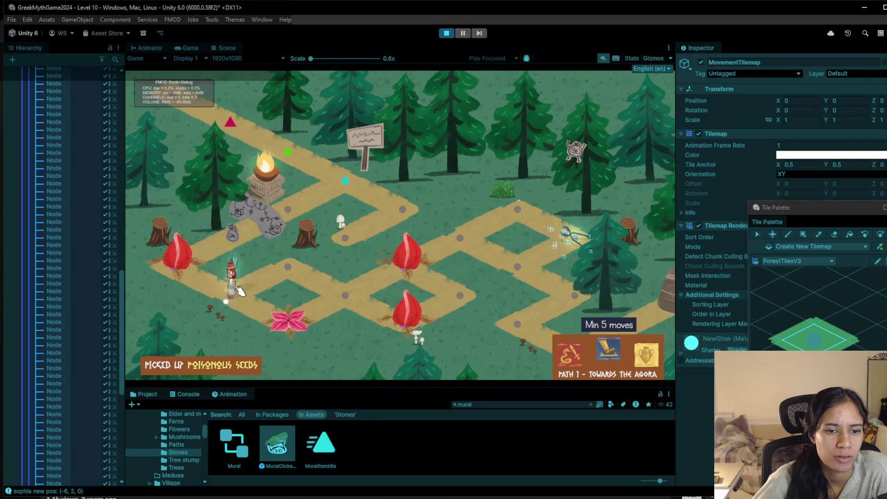
{"action": "left_click", "coordinate": [287, 271]}
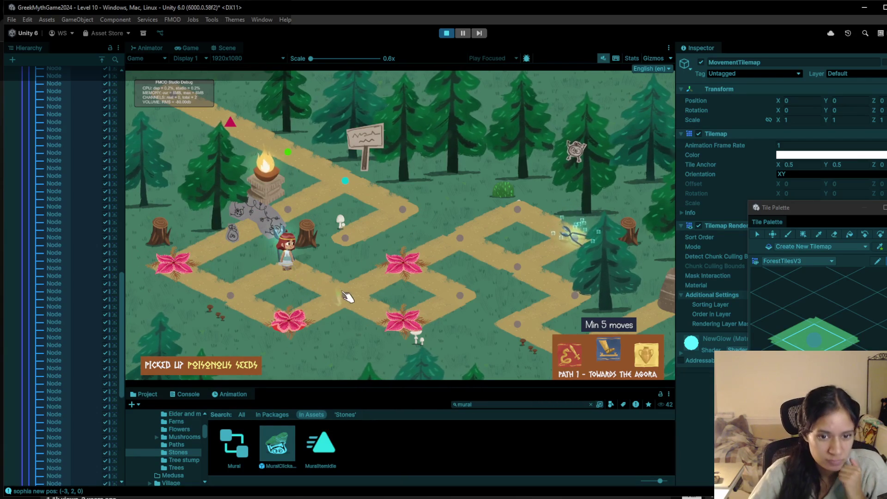
Walk the character among the centre, left, upper and lower plant nodes, then exit Play mode
{"action": "left_click", "coordinate": [346, 297]}
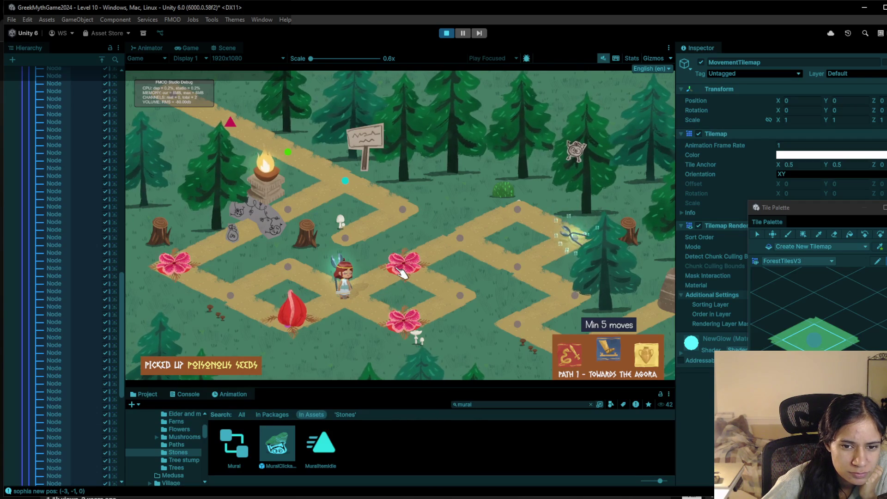
{"action": "left_click", "coordinate": [231, 296]}
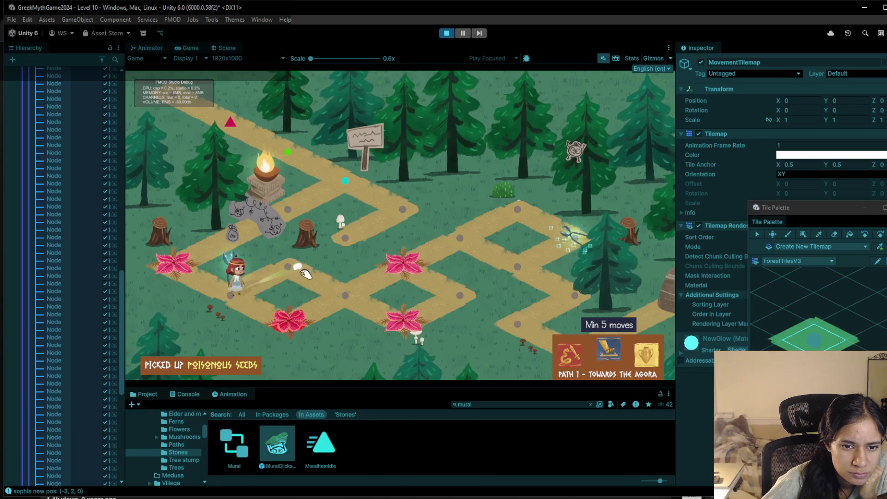
{"action": "left_click", "coordinate": [341, 291]}
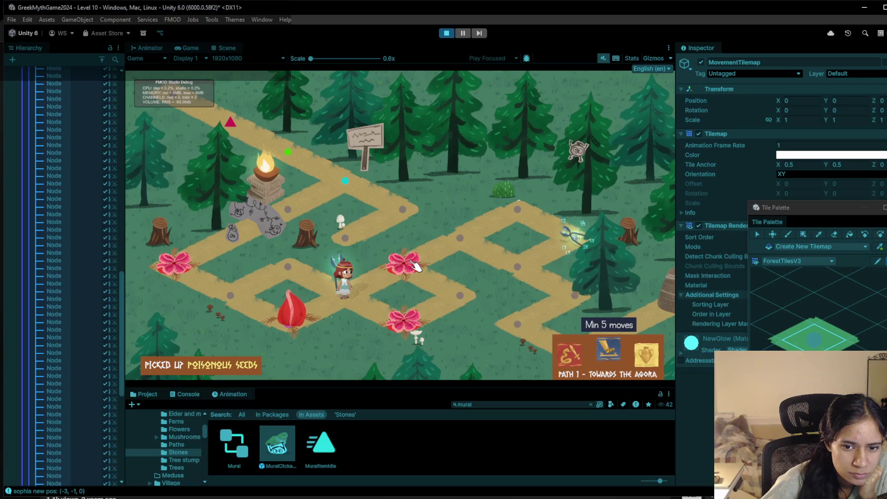
{"action": "left_click", "coordinate": [349, 296]}
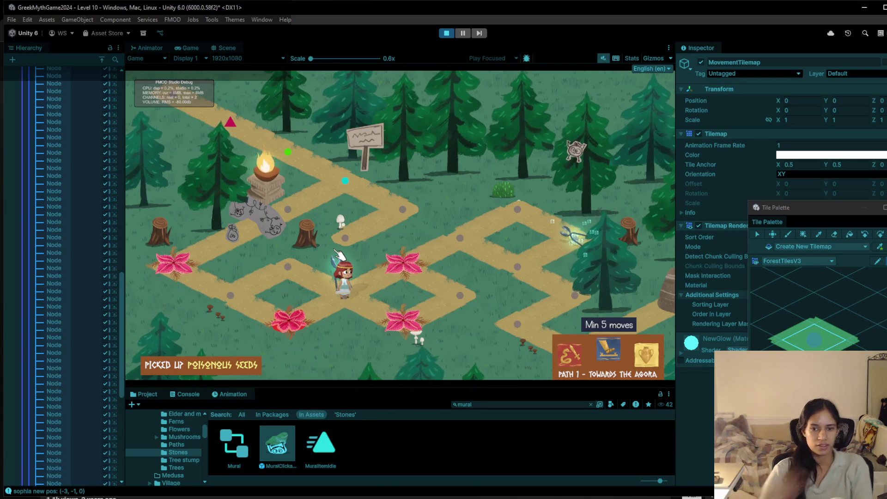
{"action": "left_click", "coordinate": [289, 266]}
{"action": "left_click", "coordinate": [331, 287]}
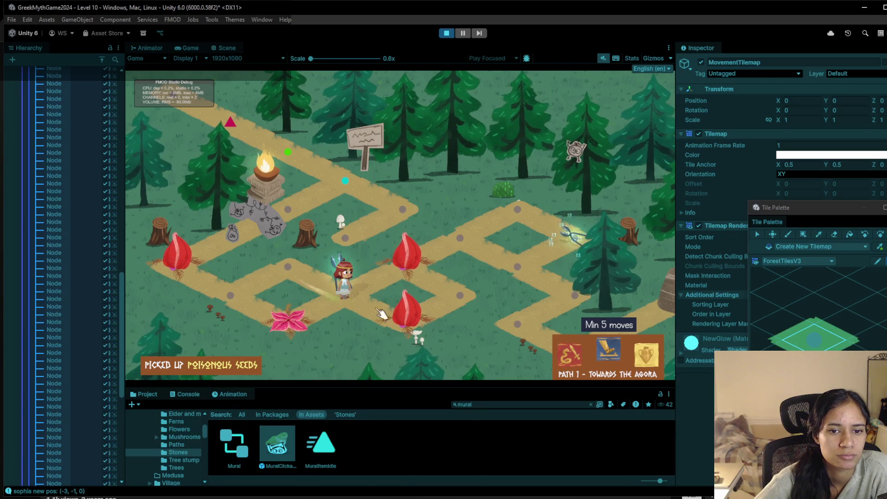
{"action": "left_click", "coordinate": [446, 33]}
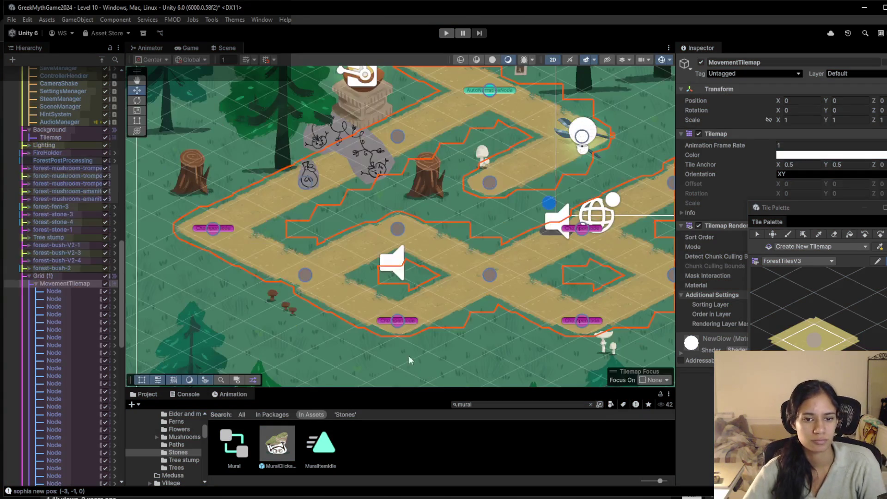
Collapse MovementTilemap and add a Text - TextMeshPro object under Canvas
{"action": "scroll", "coordinate": [370, 203], "scroll_direction": "down", "scroll_amount": 5}
{"action": "scroll", "coordinate": [285, 324], "scroll_direction": "up", "scroll_amount": 2}
{"action": "left_click", "coordinate": [35, 284]}
{"action": "left_click", "coordinate": [34, 283]}
{"action": "scroll", "coordinate": [68, 390], "scroll_direction": "down", "scroll_amount": 3}
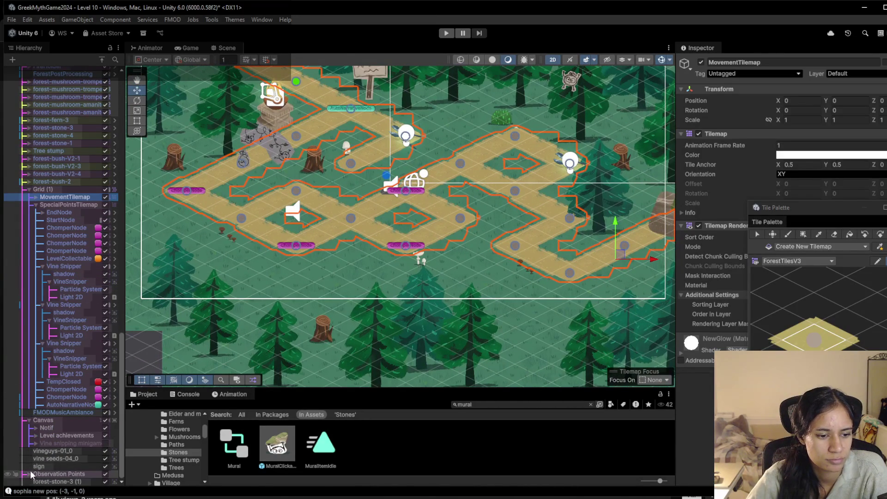
{"action": "right_click", "coordinate": [56, 419]}
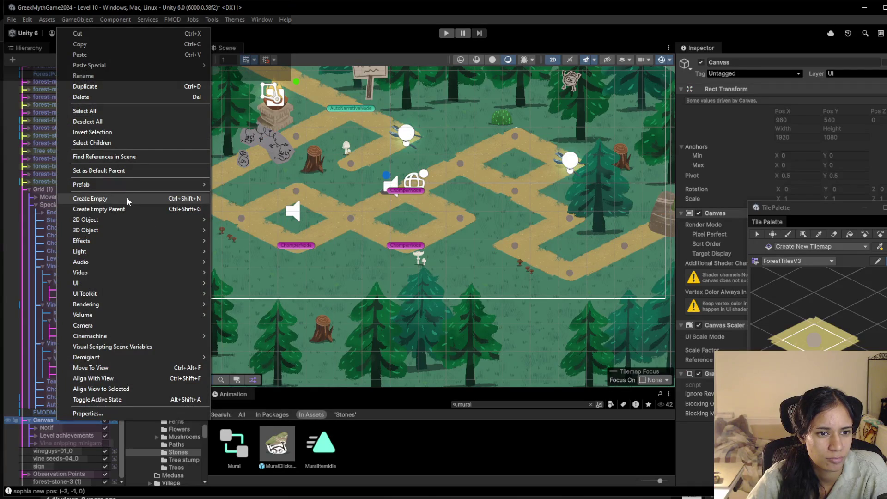
{"action": "mouse_move", "coordinate": [115, 283]}
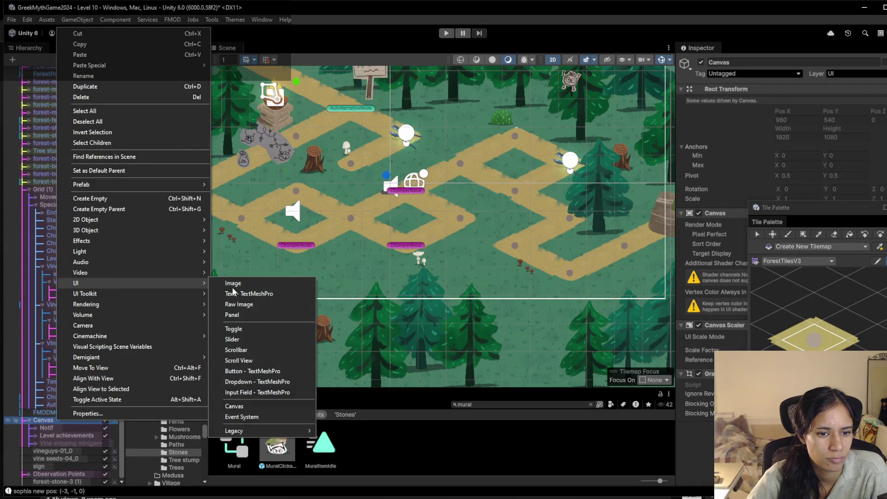
{"action": "left_click", "coordinate": [257, 294]}
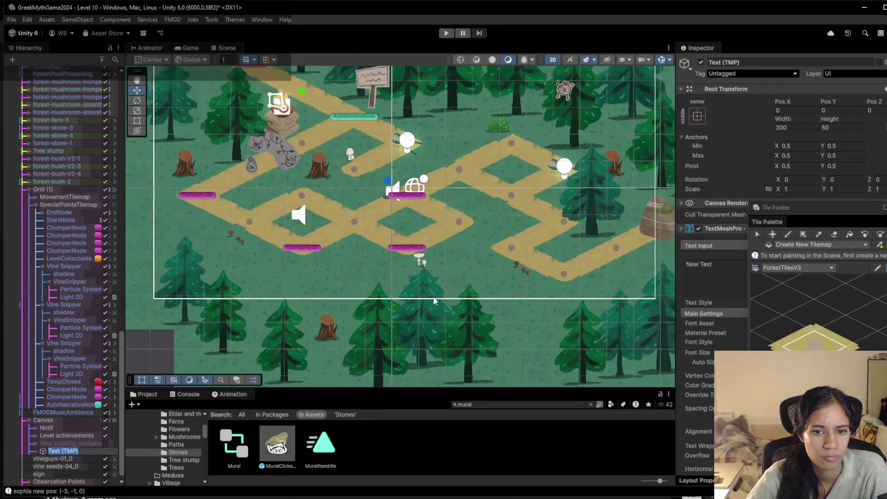
Nudge the floating Tile Palette window a little down and to the left over the Inspector
{"action": "scroll", "coordinate": [433, 301], "scroll_direction": "down", "scroll_amount": 5}
{"action": "scroll", "coordinate": [369, 289], "scroll_direction": "up", "scroll_amount": 5}
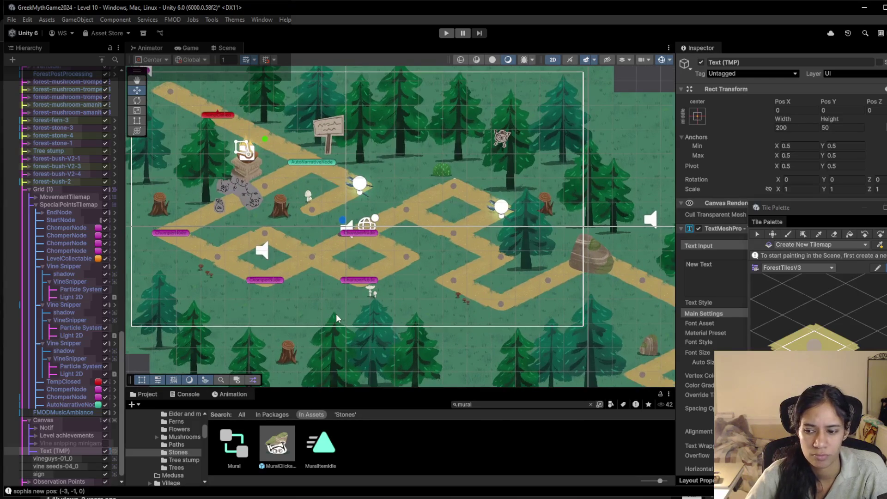
{"action": "left_click_drag", "start_coordinate": [336, 313], "coordinate": [363, 273]}
{"action": "left_click_drag", "start_coordinate": [59, 442], "coordinate": [56, 449]}
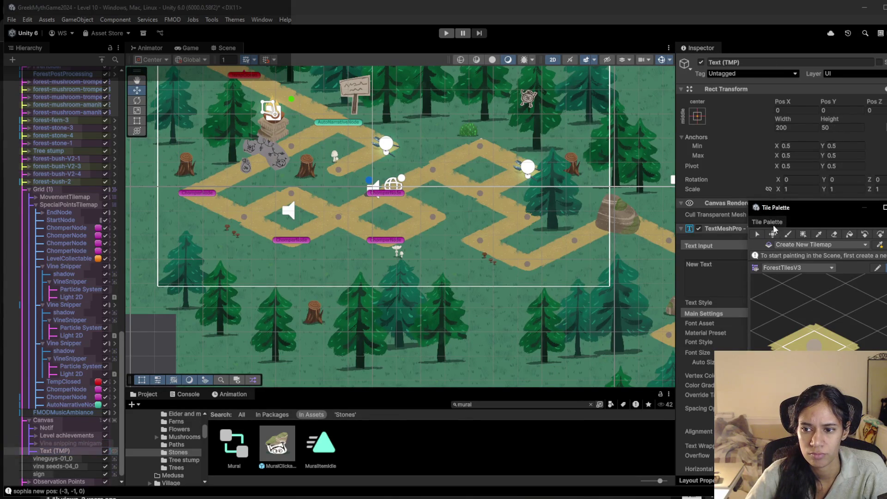
{"action": "left_click_drag", "start_coordinate": [813, 232], "coordinate": [781, 252]}
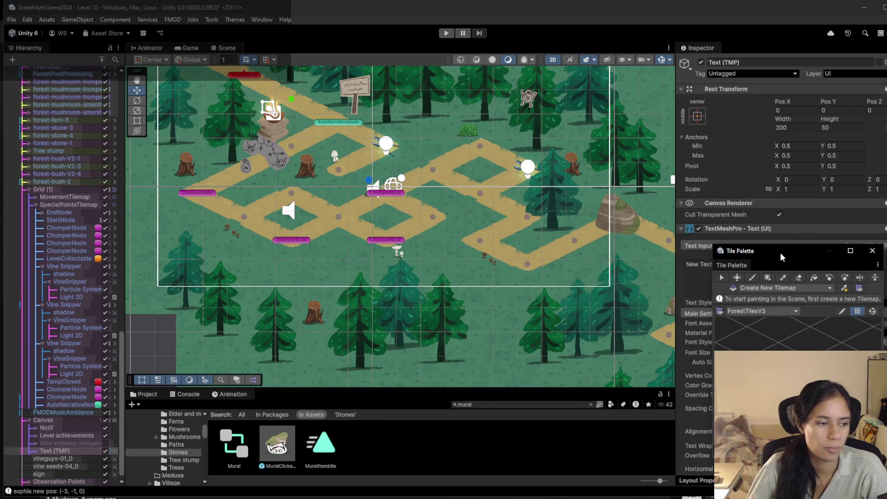
{"action": "scroll", "coordinate": [324, 127], "scroll_direction": "up", "scroll_amount": 3}
{"action": "left_click", "coordinate": [752, 277]}
{"action": "left_click", "coordinate": [800, 278]}
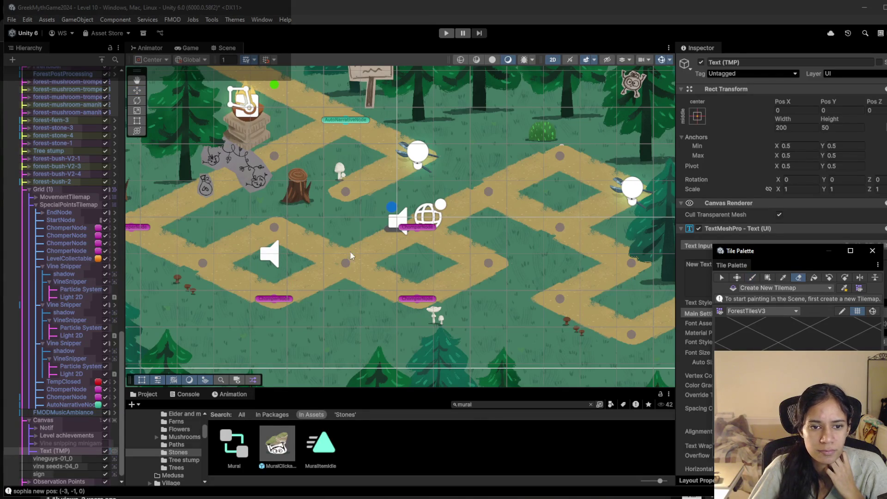
{"action": "left_click_drag", "start_coordinate": [302, 254], "coordinate": [342, 260]}
{"action": "scroll", "coordinate": [407, 263], "scroll_direction": "up", "scroll_amount": 1}
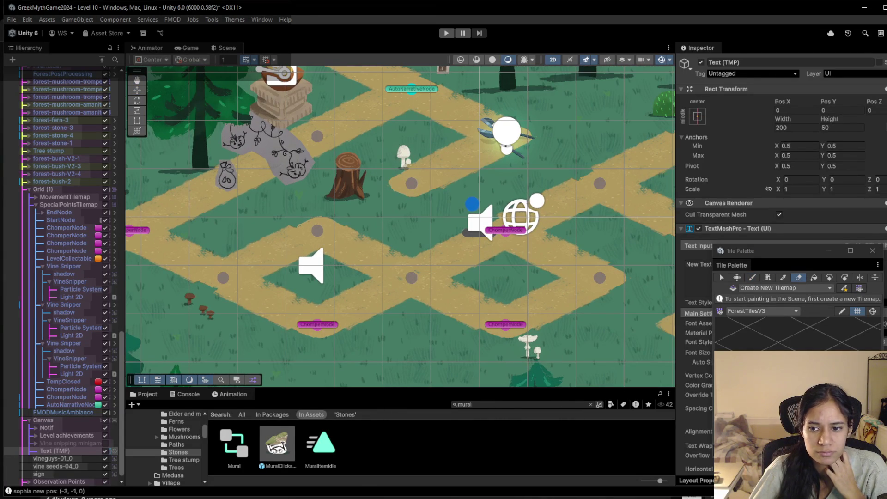
{"action": "left_click", "coordinate": [752, 277]}
{"action": "left_click", "coordinate": [799, 277]}
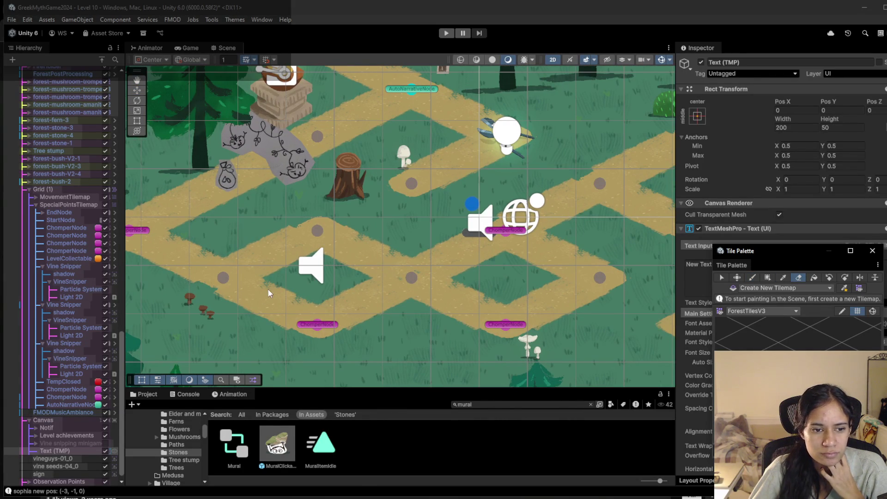
{"action": "left_click", "coordinate": [74, 442]}
{"action": "left_click", "coordinate": [52, 449]}
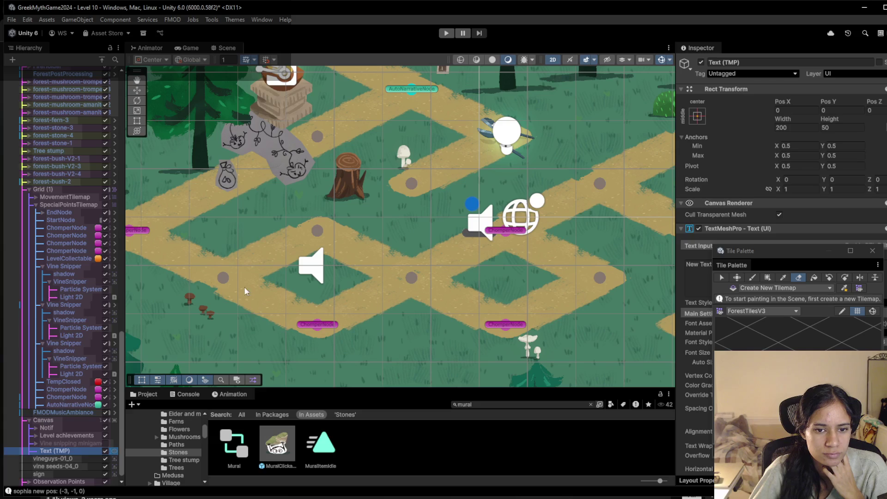
Select MovementTilemap, frame the Text (TMP) label in the Scene, and drag the palette toward the Inspector
{"action": "scroll", "coordinate": [64, 448], "scroll_direction": "down", "scroll_amount": 1}
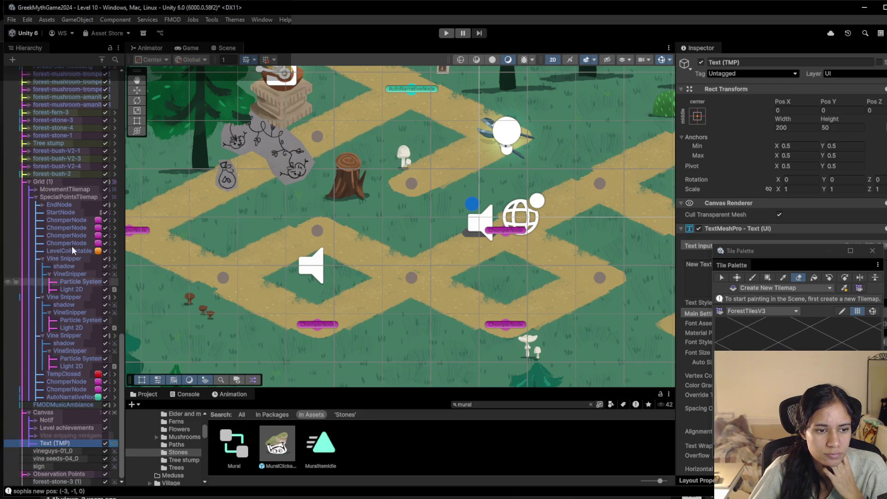
{"action": "left_click", "coordinate": [69, 189]}
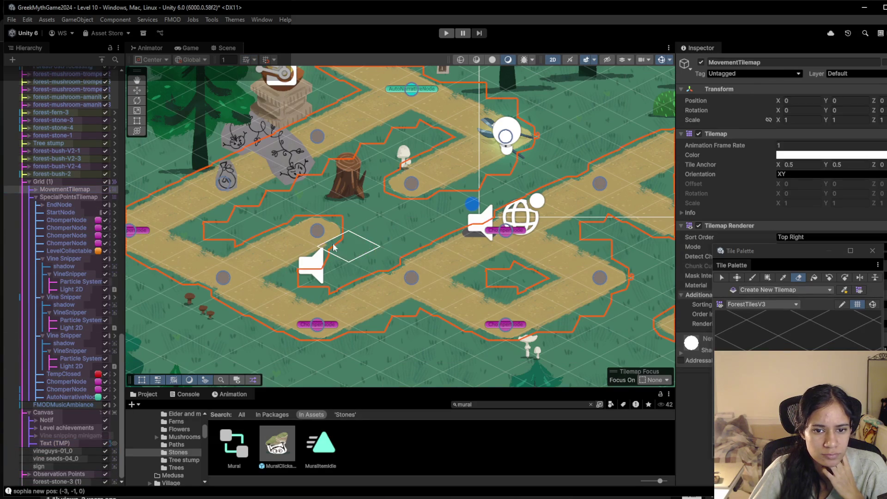
{"action": "left_click", "coordinate": [70, 443]}
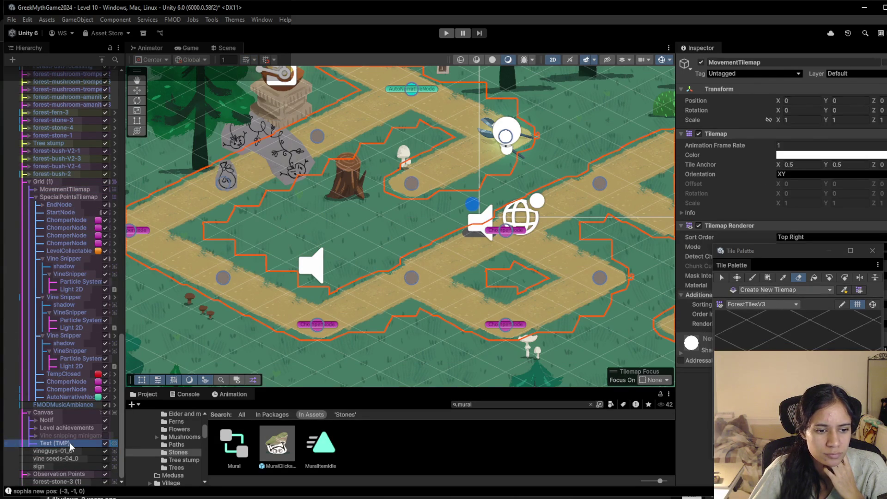
{"action": "double_click", "coordinate": [71, 443]}
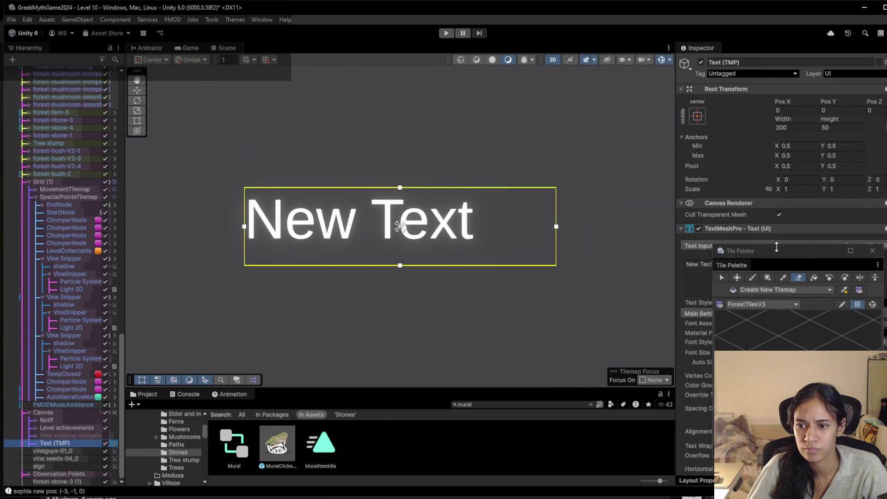
{"action": "left_click_drag", "start_coordinate": [732, 265], "coordinate": [700, 486]}
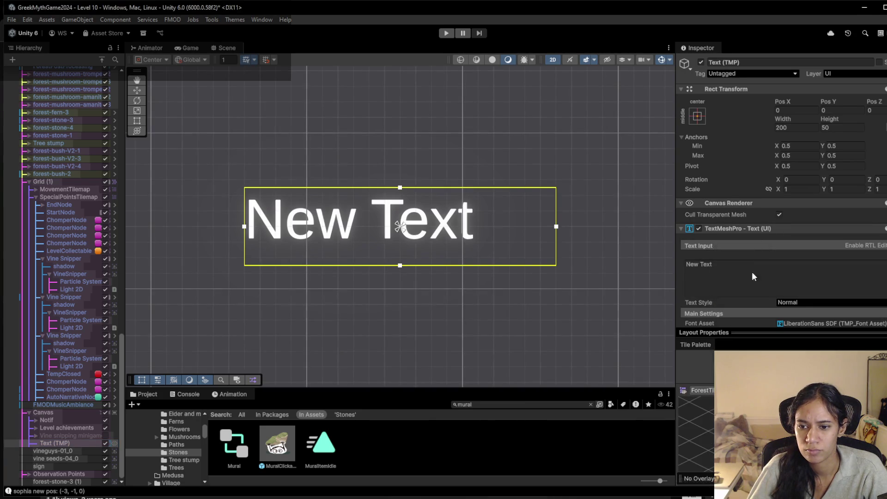
Dock the Tile Palette below the Inspector and erase the label's 'New Text' placeholder completely
{"action": "left_click_drag", "start_coordinate": [750, 339], "coordinate": [750, 399]}
{"action": "scroll", "coordinate": [727, 256], "scroll_direction": "down", "scroll_amount": 3}
{"action": "left_click", "coordinate": [721, 227]}
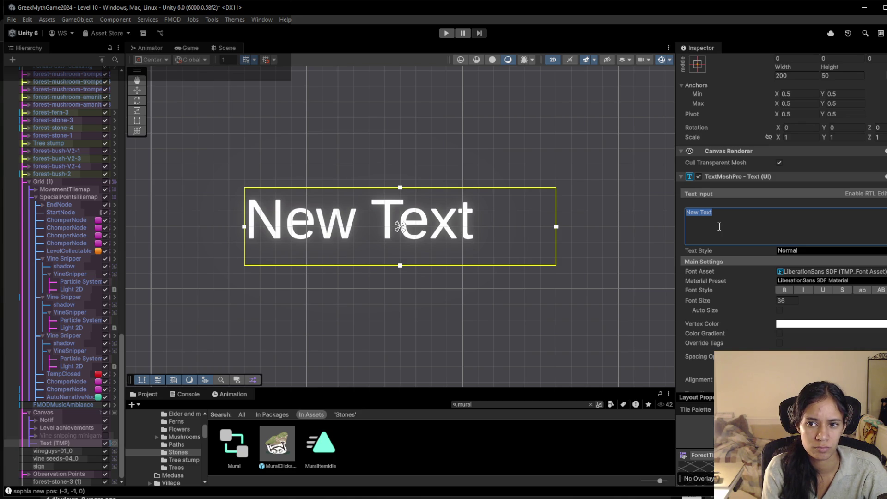
{"action": "type", "text": "R t"}
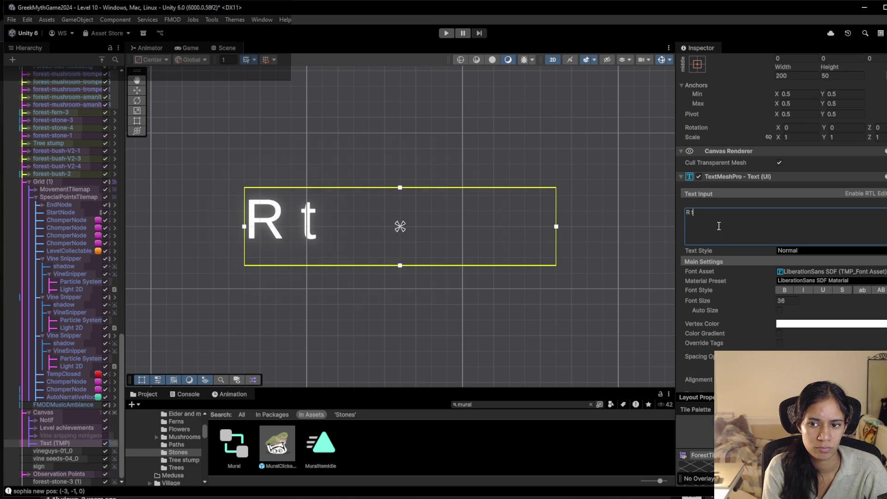
{"action": "key", "text": "BackSpace"}
{"action": "key", "text": "BackSpace"}
{"action": "key", "text": "BackSpace"}
{"action": "type", "text": "Res"}
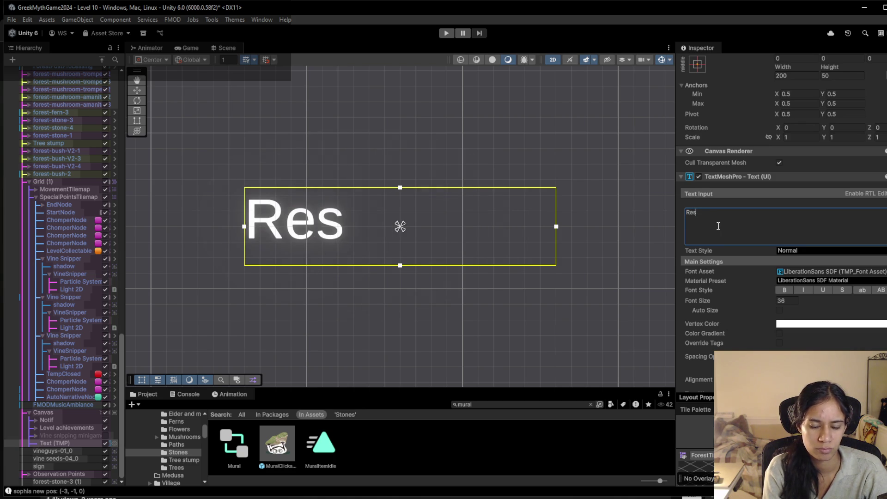
{"action": "type", "text": "tart?"}
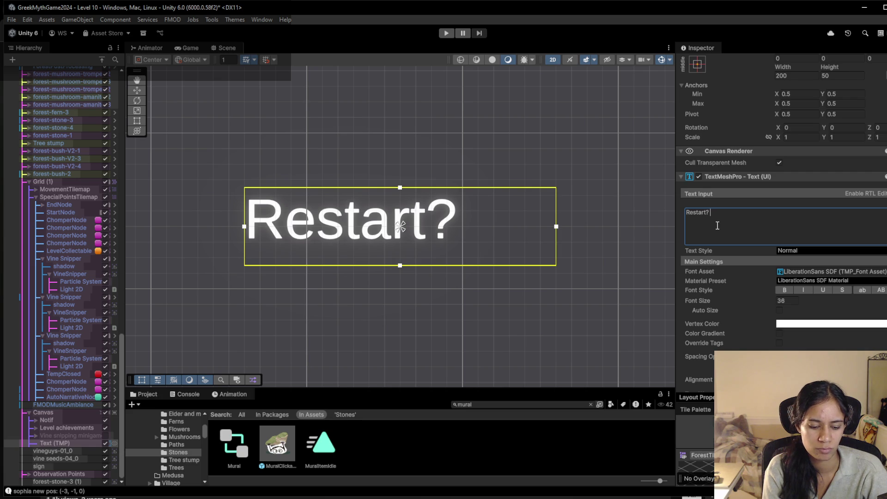
{"action": "type", "text": " Press"}
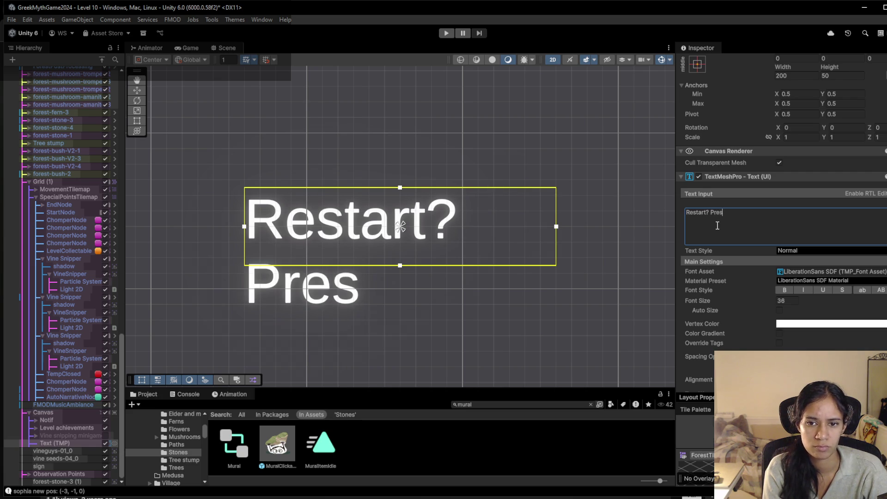
{"action": "key", "text": "BackSpace"}
{"action": "key", "text": "BackSpace"}
{"action": "key", "text": "BackSpace"}
{"action": "key", "text": "BackSpace"}
{"action": "key", "text": "BackSpace"}
{"action": "key", "text": "BackSpace"}
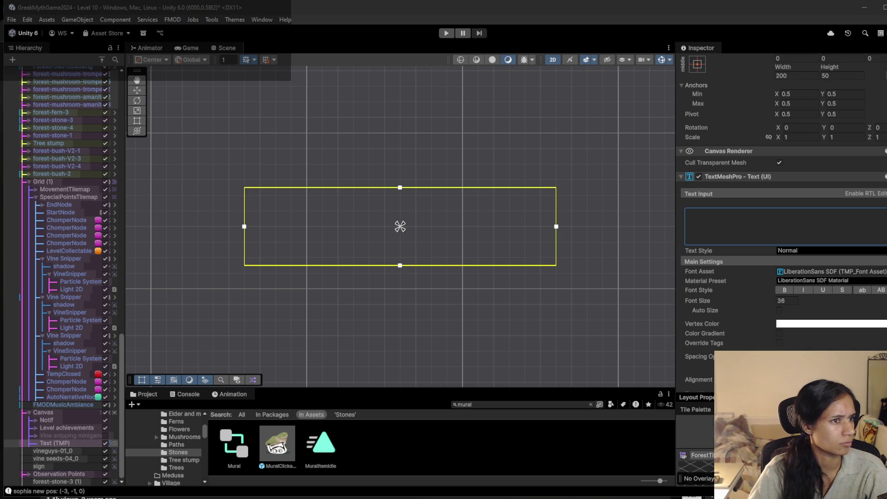
Set the label text to 'Stuck... Restart?', widen its box to one line, and preview it in Game
{"action": "left_click_drag", "start_coordinate": [366, 221], "coordinate": [347, 217]}
{"action": "left_click", "coordinate": [772, 225]}
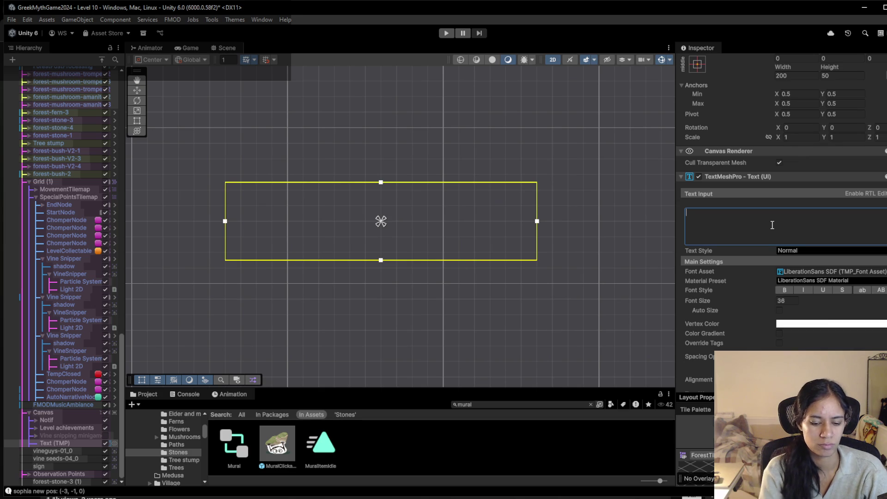
{"action": "type", "text": "St"}
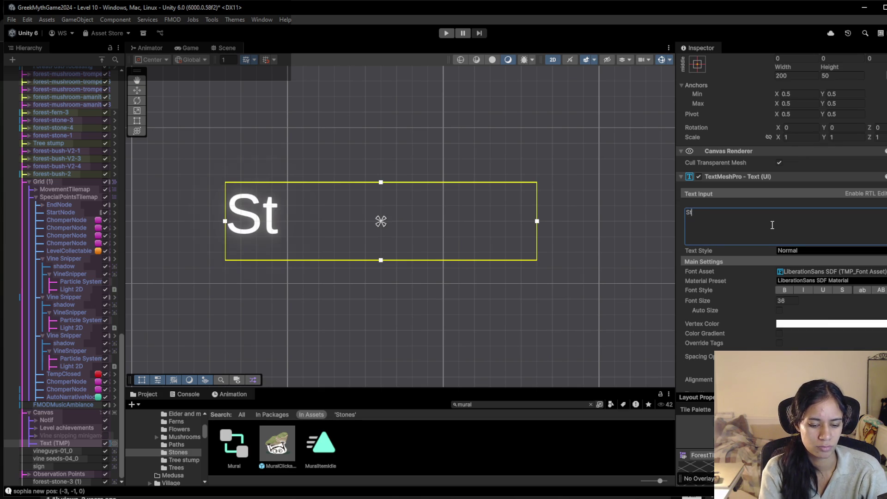
{"action": "type", "text": "uck... Rest"}
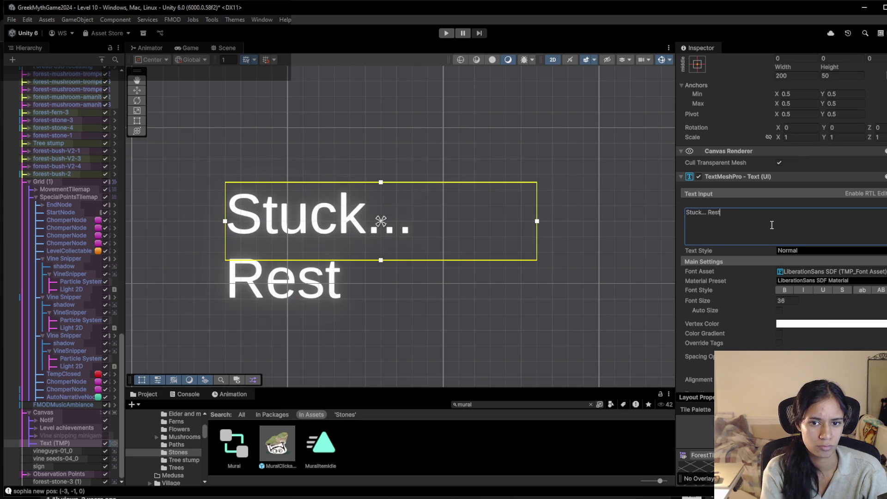
{"action": "type", "text": "art"}
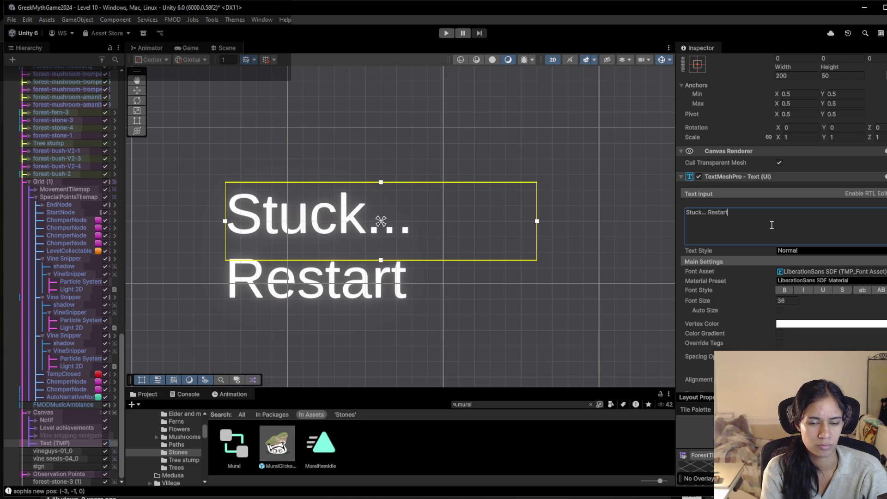
{"action": "type", "text": "?"}
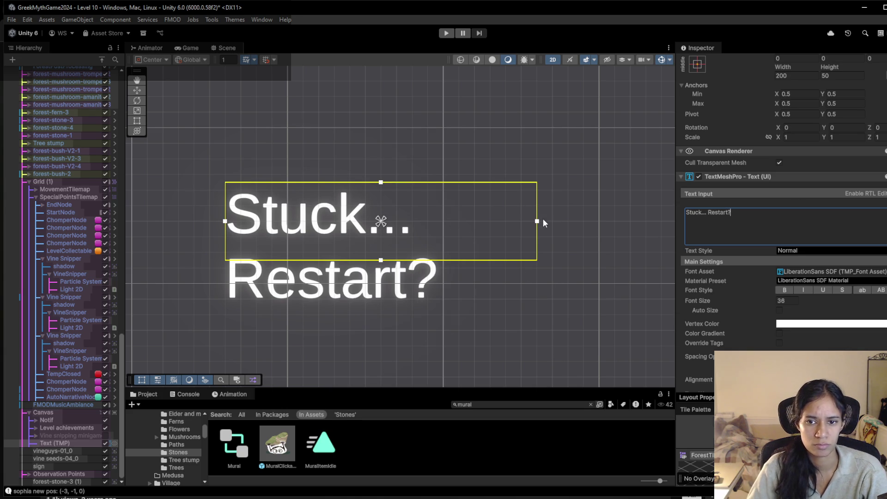
{"action": "left_click_drag", "start_coordinate": [536, 224], "coordinate": [672, 229]}
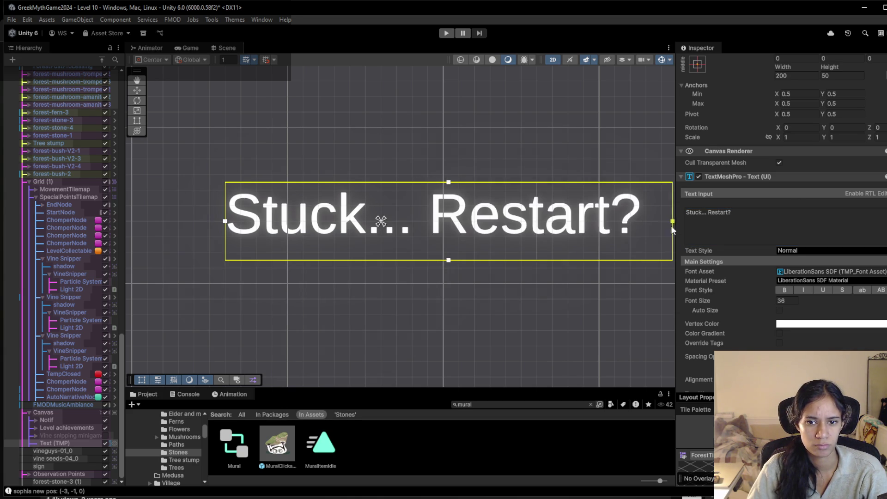
{"action": "left_click", "coordinate": [191, 48]}
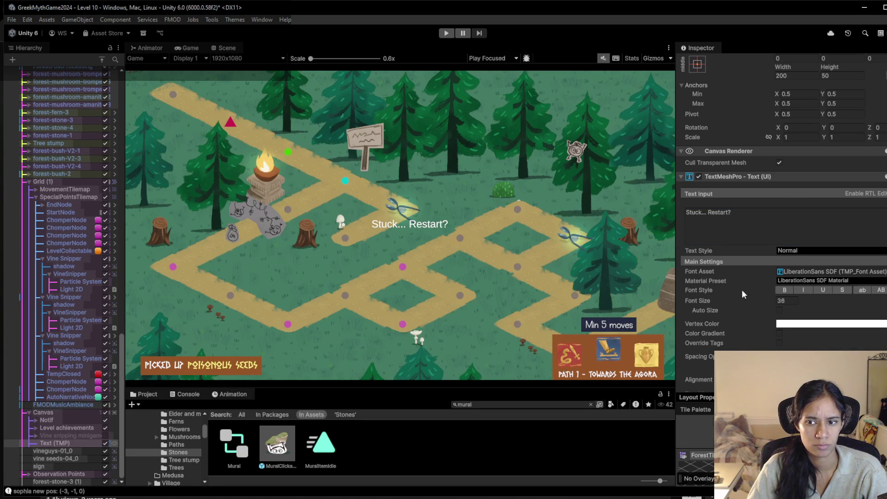
{"action": "left_click", "coordinate": [884, 272]}
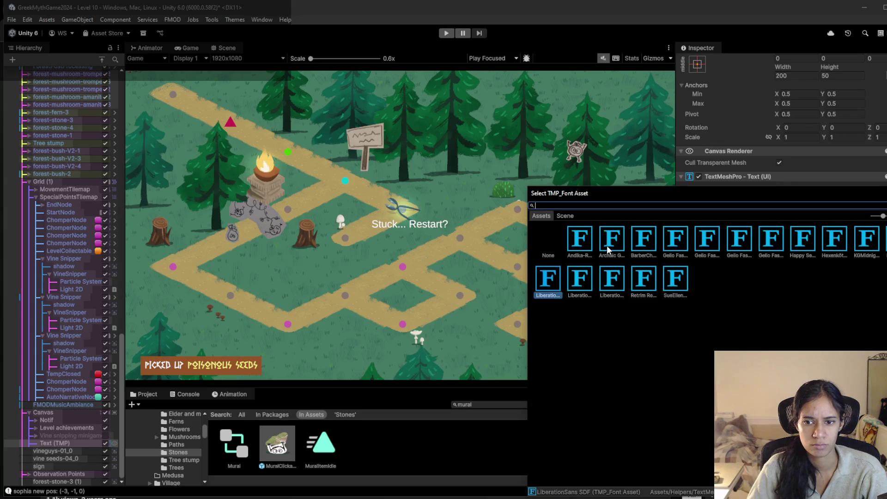
Try Archaic Greek and BarberChop, then settle on Gelio Fasolada SDF as the label's font
{"action": "left_click", "coordinate": [615, 250]}
{"action": "left_click", "coordinate": [637, 250]}
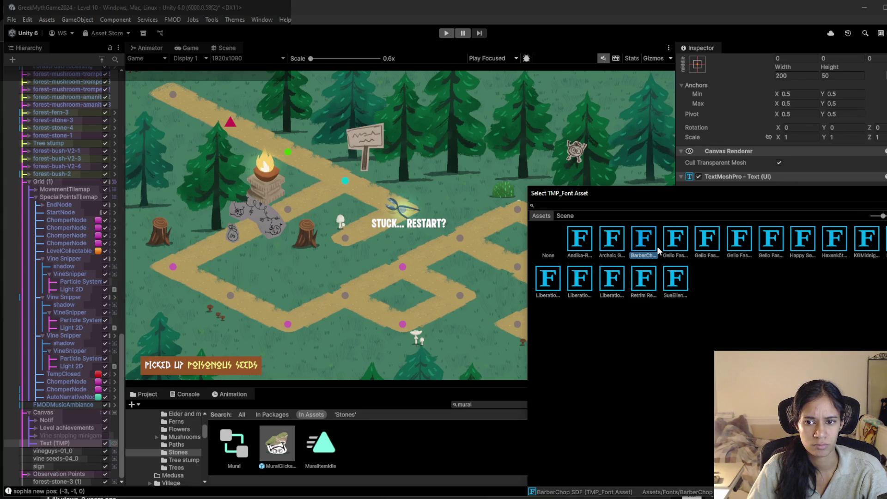
{"action": "left_click", "coordinate": [673, 254]}
{"action": "double_click", "coordinate": [683, 254]}
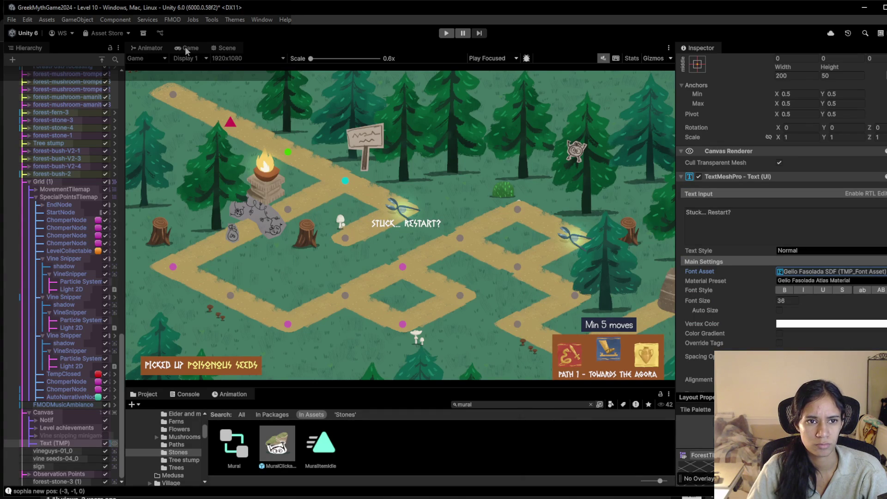
{"action": "left_click", "coordinate": [226, 48]}
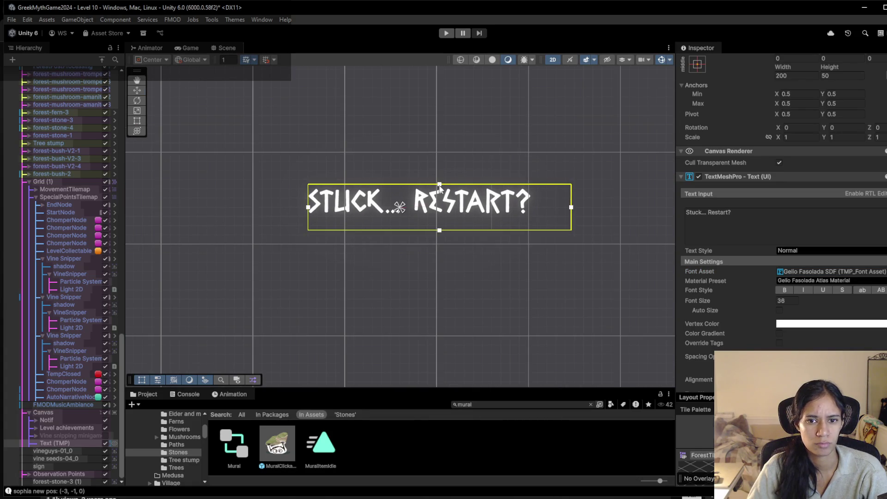
Move the 'Stuck... Restart?' label up to the top of the canvas and check it in Game
{"action": "key", "text": "w"}
{"action": "scroll", "coordinate": [439, 187], "scroll_direction": "down", "scroll_amount": 8}
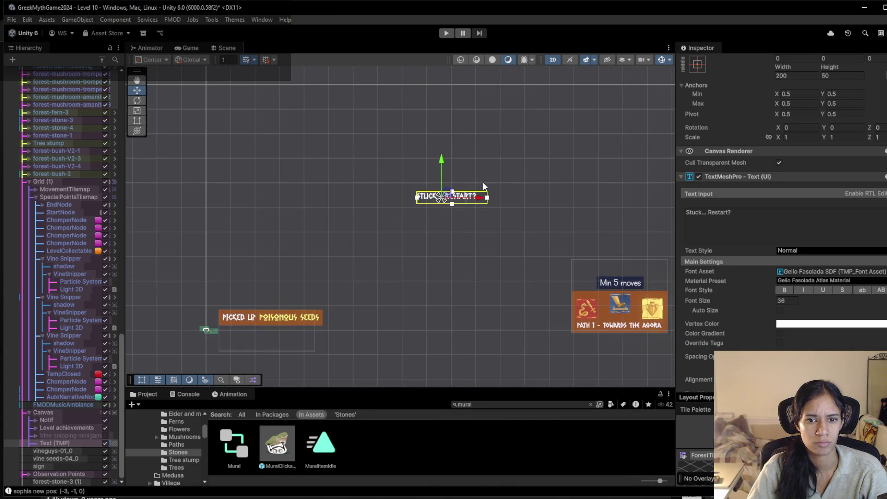
{"action": "left_click_drag", "start_coordinate": [482, 182], "coordinate": [405, 237]}
{"action": "left_click_drag", "start_coordinate": [368, 211], "coordinate": [378, 93]}
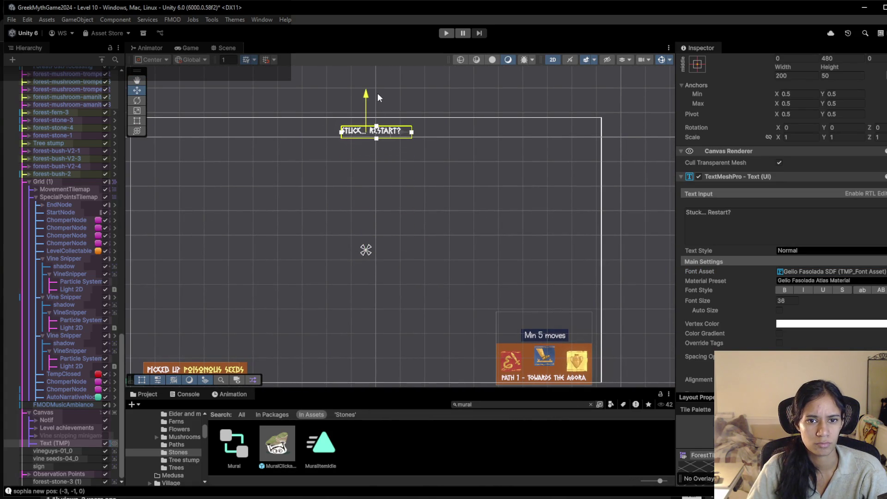
{"action": "left_click", "coordinate": [187, 48]}
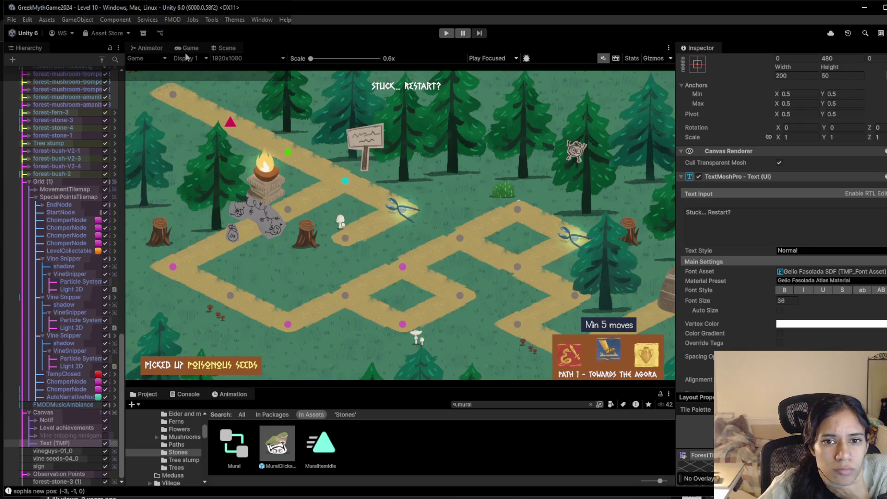
{"action": "left_click", "coordinate": [218, 50]}
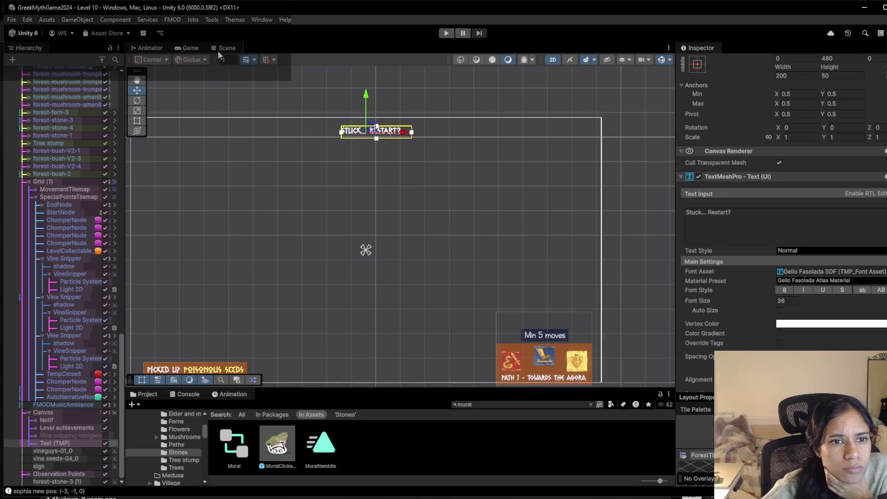
Raise the hint's font size to 45.18, keep it on one line, and duplicate it just below
{"action": "left_click_drag", "start_coordinate": [741, 303], "coordinate": [792, 301]}
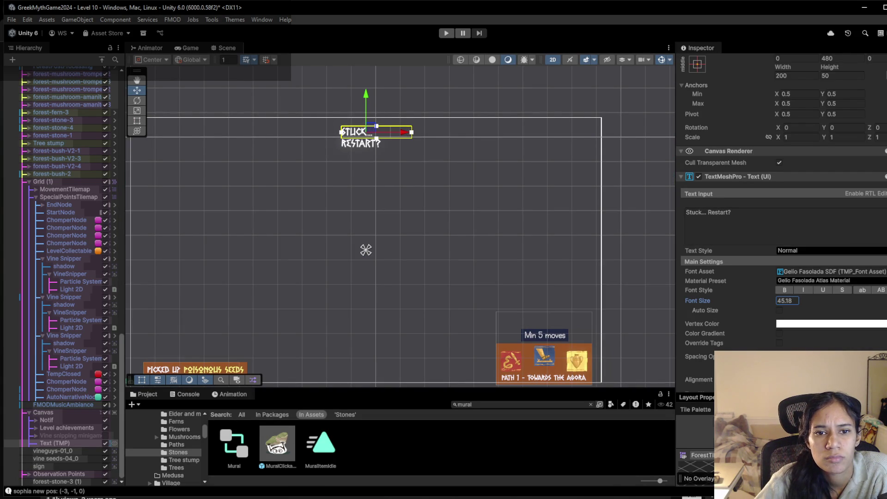
{"action": "left_click_drag", "start_coordinate": [340, 134], "coordinate": [328, 135]}
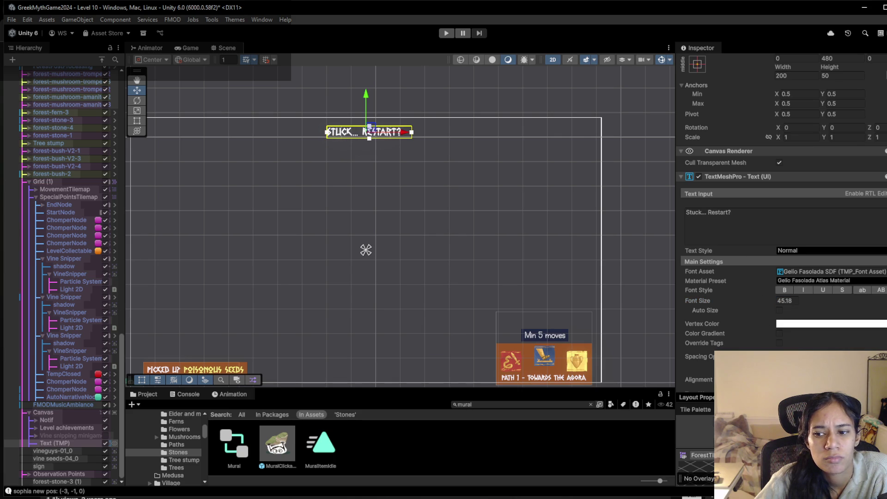
{"action": "key", "text": "ctrl+d"}
{"action": "mouse_move", "coordinate": [367, 95]}
{"action": "left_mouse_down"}
{"action": "mouse_move", "coordinate": [370, 117]}
{"action": "mouse_move", "coordinate": [372, 107]}
{"action": "left_mouse_up"}
{"action": "left_click", "coordinate": [762, 212]}
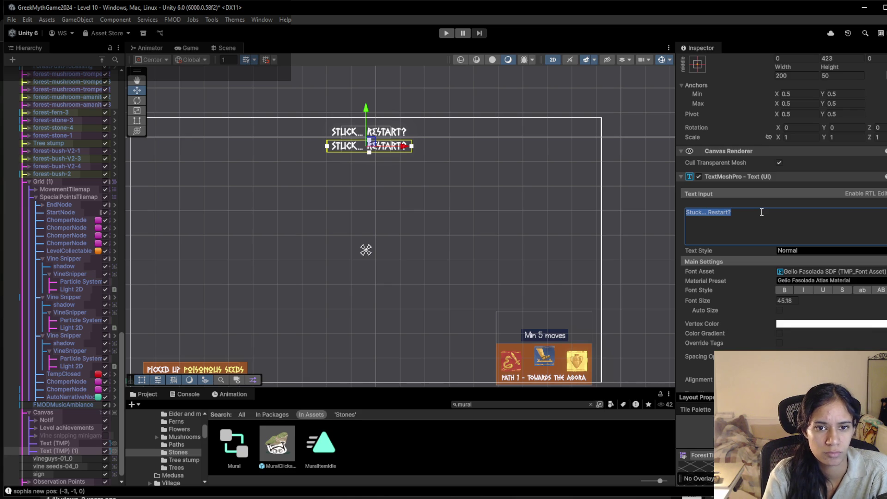
Change the copy's text to 'Press R', shrink its font size to 34.7, and view it in Game
{"action": "type", "text": "Press R"}
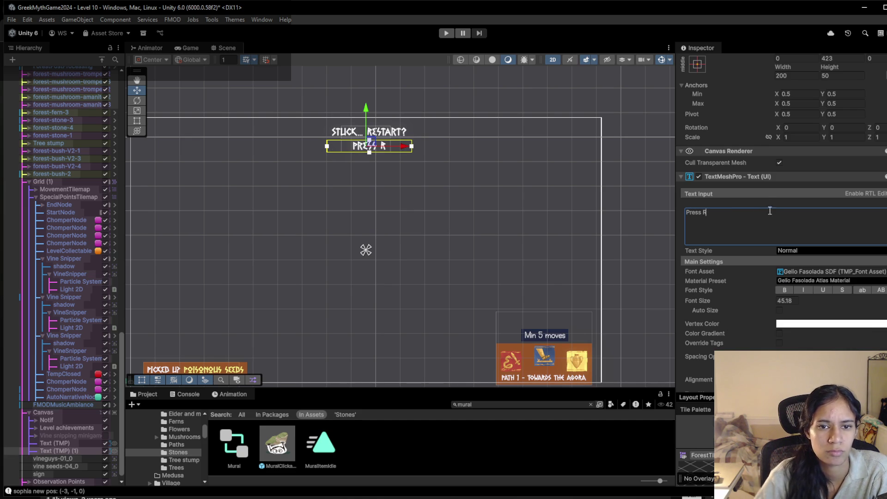
{"action": "mouse_move", "coordinate": [766, 302]}
{"action": "left_mouse_down"}
{"action": "mouse_move", "coordinate": [714, 301]}
{"action": "mouse_move", "coordinate": [722, 300]}
{"action": "left_mouse_up"}
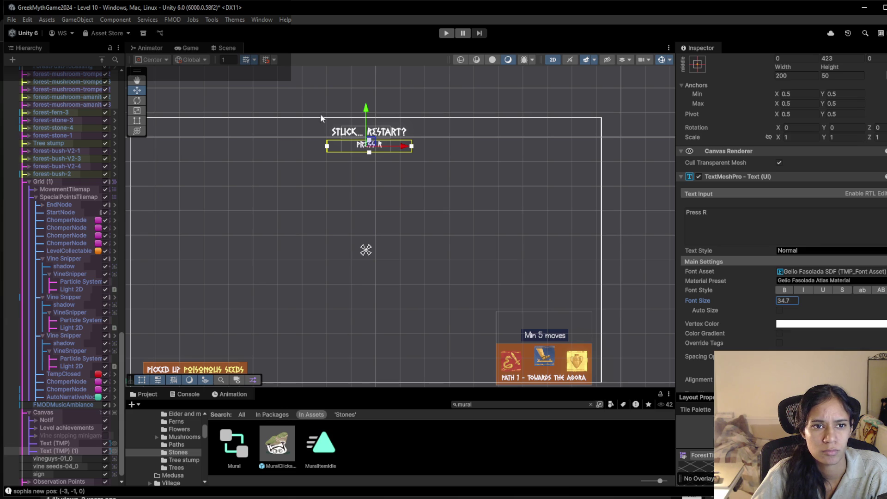
{"action": "left_click", "coordinate": [184, 48]}
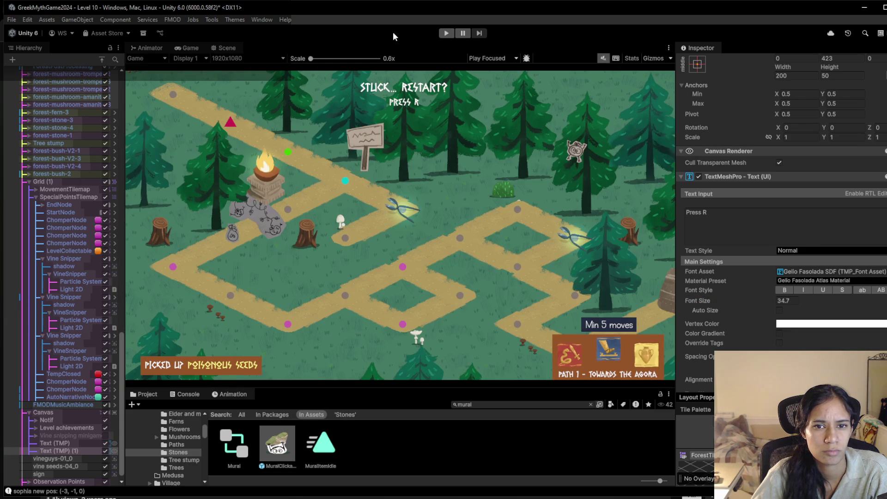
{"action": "left_click", "coordinate": [447, 32]}
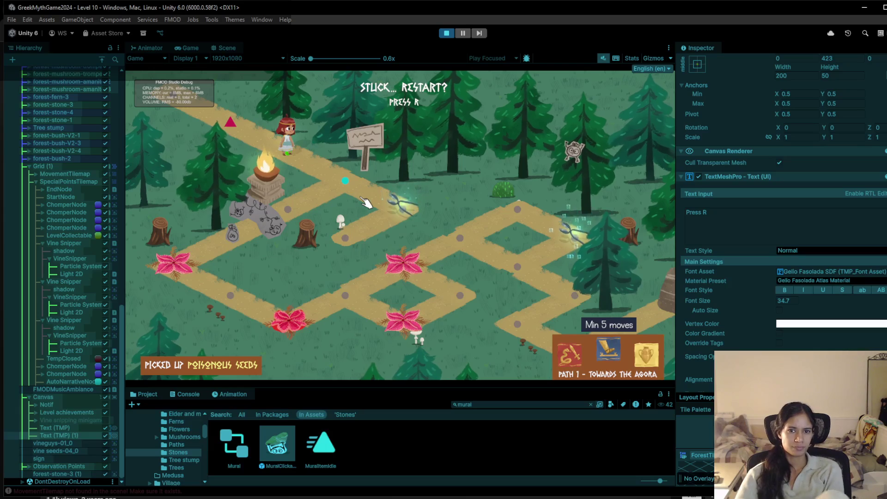
{"action": "left_click", "coordinate": [339, 199]}
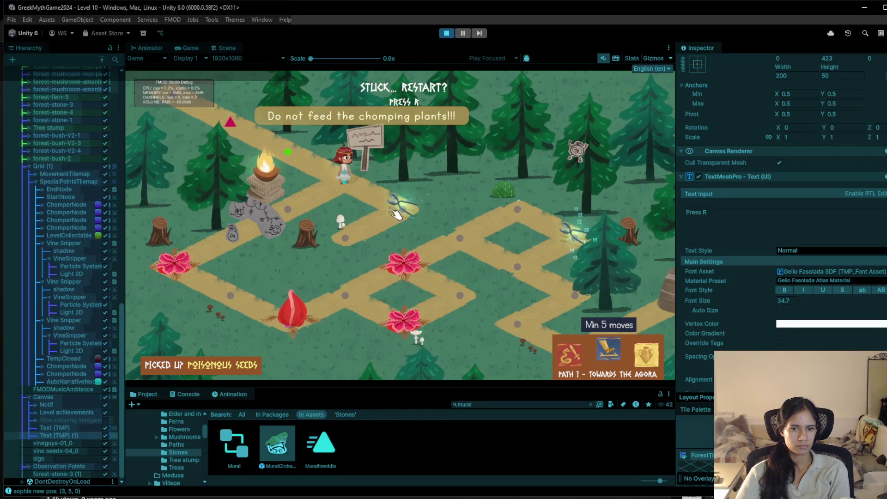
{"action": "left_click", "coordinate": [290, 215]}
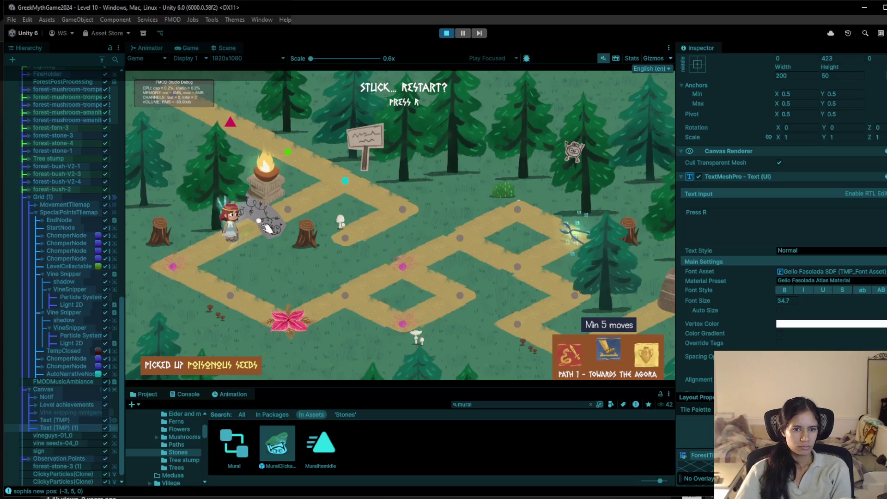
{"action": "left_click", "coordinate": [239, 245]}
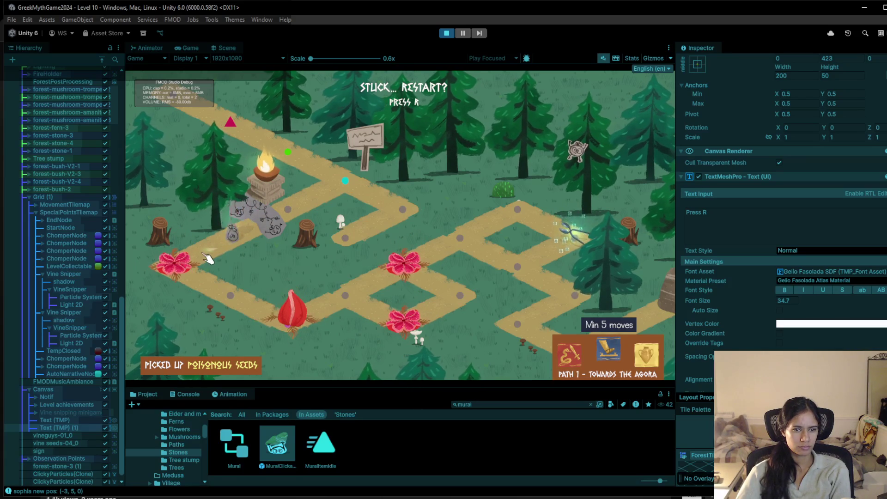
{"action": "left_click", "coordinate": [191, 266]}
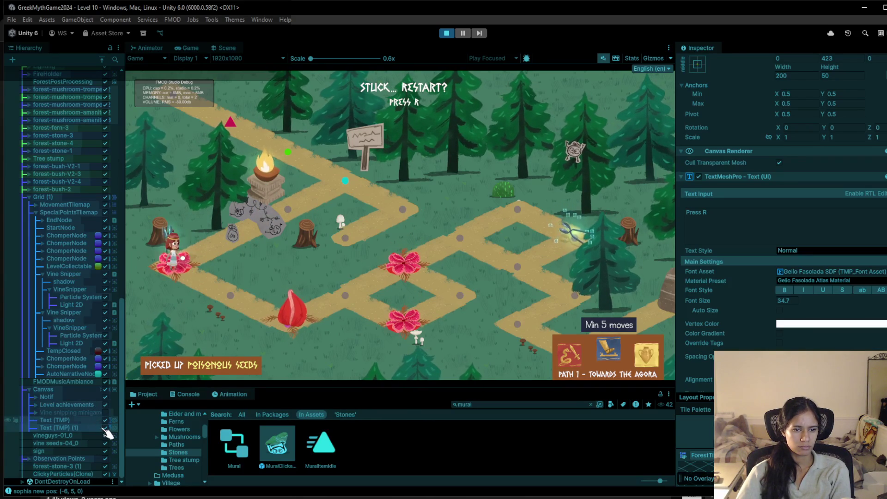
{"action": "left_click", "coordinate": [106, 420]}
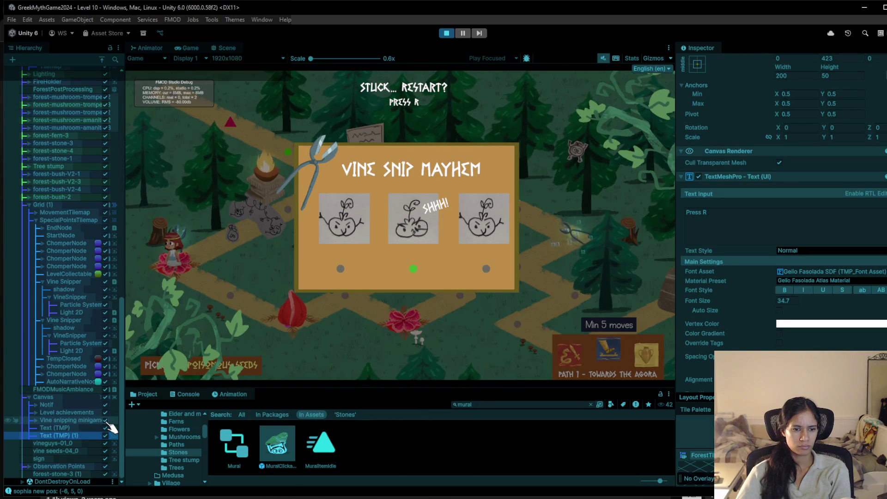
{"action": "left_click", "coordinate": [106, 420]}
{"action": "left_click", "coordinate": [291, 323]}
{"action": "left_click", "coordinate": [355, 297]}
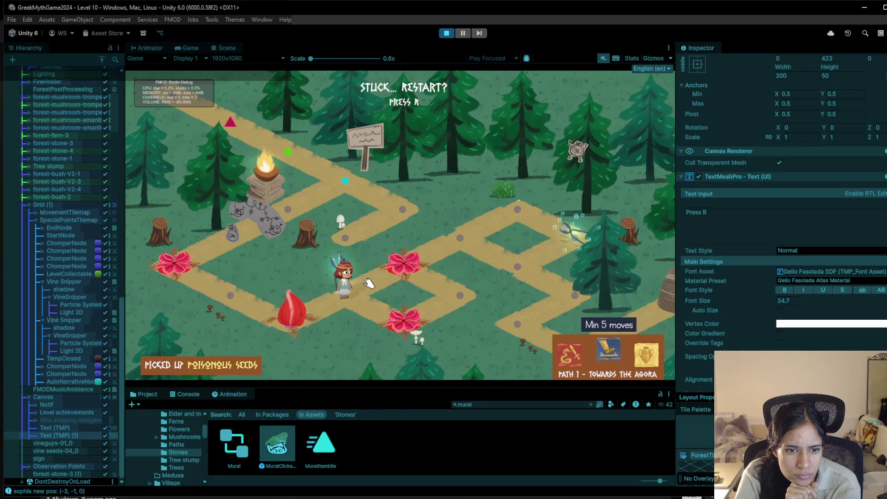
{"action": "left_click", "coordinate": [447, 33]}
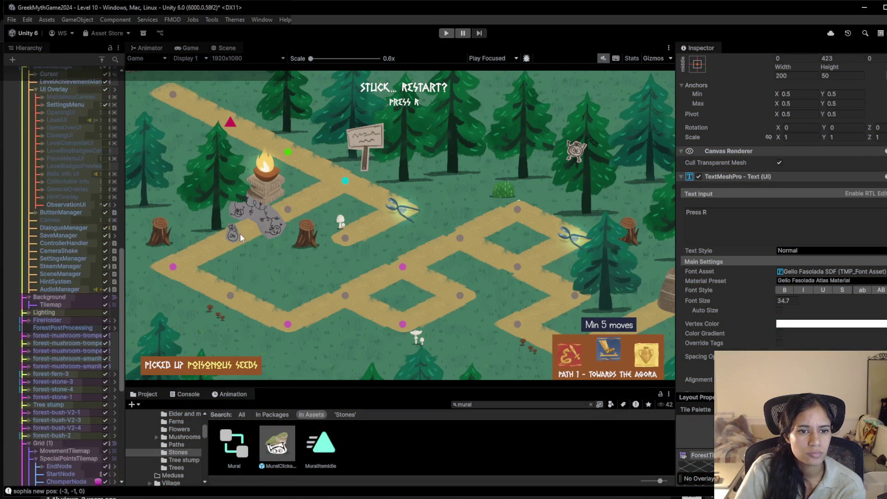
Return to the Scene view and frame the FireHolder brazier at X -4.08, Y 2.54
{"action": "left_click", "coordinate": [214, 47]}
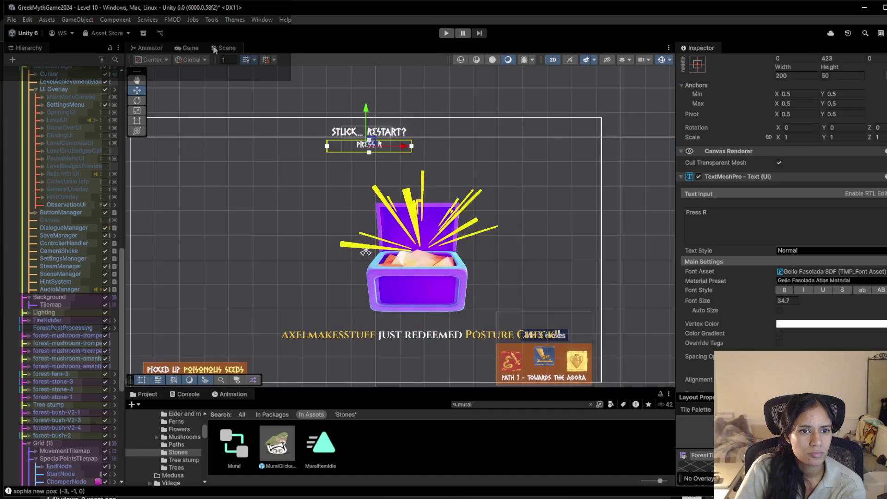
{"action": "double_click", "coordinate": [56, 320]}
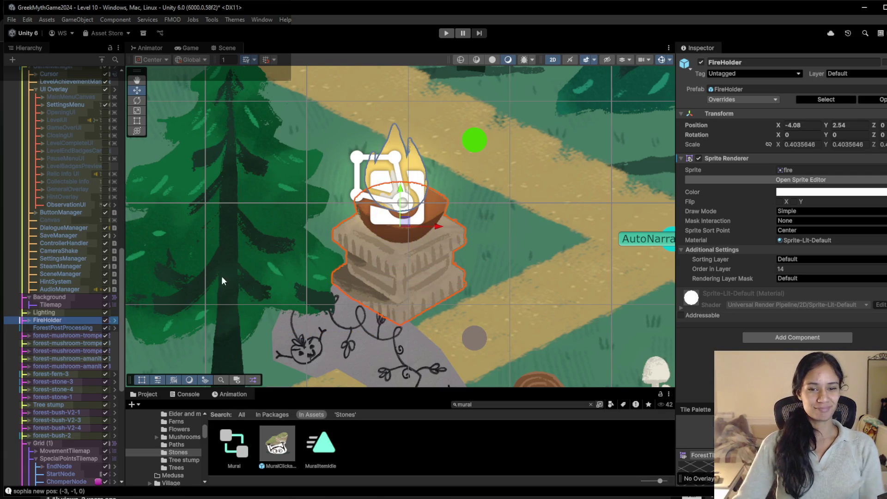
{"action": "scroll", "coordinate": [389, 282], "scroll_direction": "down", "scroll_amount": 5}
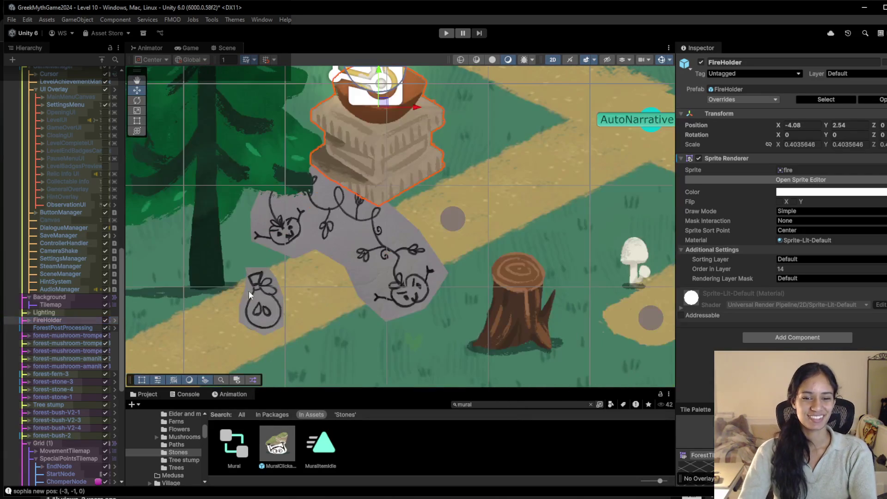
Duplicate the vine seeds-04_0 sprite, parent the copy under the player's ItemsHolding, and move it onto the player
{"action": "left_click", "coordinate": [266, 304]}
{"action": "left_click", "coordinate": [267, 304]}
{"action": "left_click", "coordinate": [266, 304]}
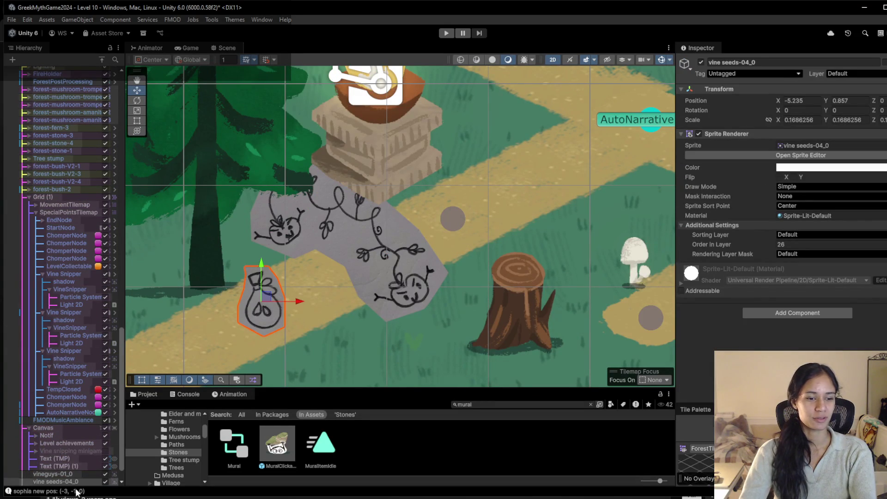
{"action": "key", "text": "ctrl+d"}
{"action": "left_click_drag", "start_coordinate": [277, 291], "coordinate": [549, 176]}
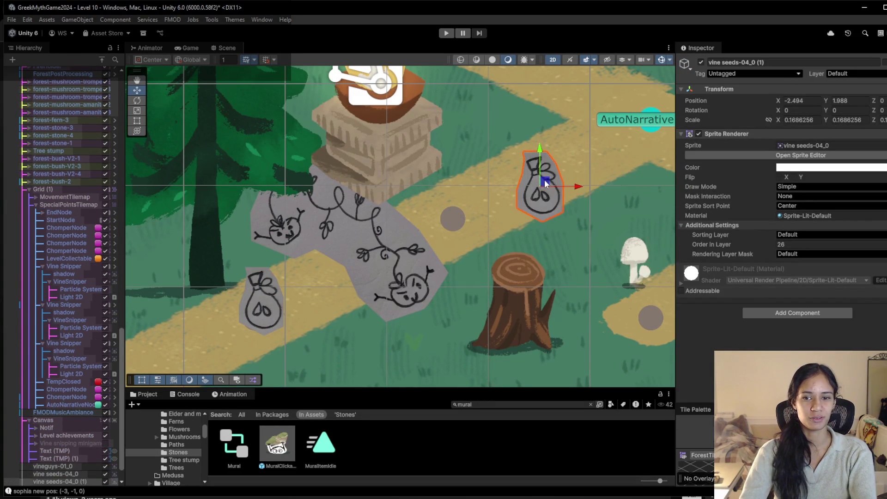
{"action": "scroll", "coordinate": [254, 278], "scroll_direction": "down", "scroll_amount": 2}
{"action": "scroll", "coordinate": [39, 324], "scroll_direction": "down", "scroll_amount": 3}
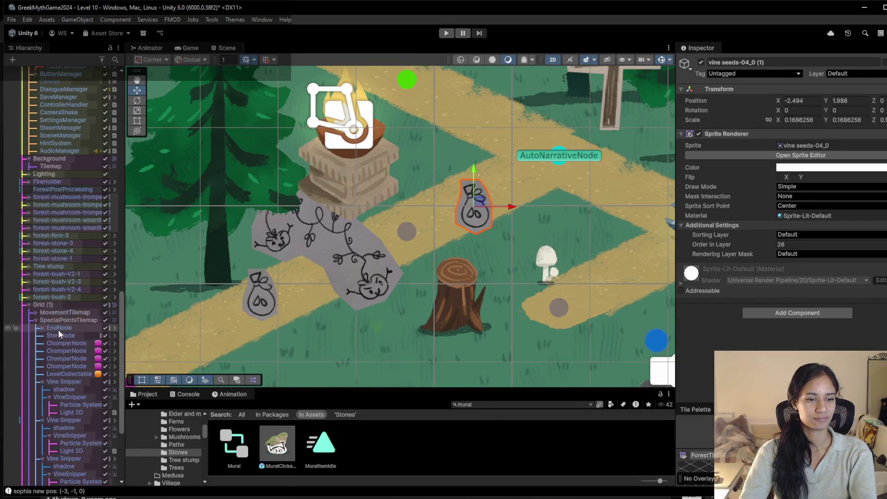
{"action": "left_click", "coordinate": [76, 458]}
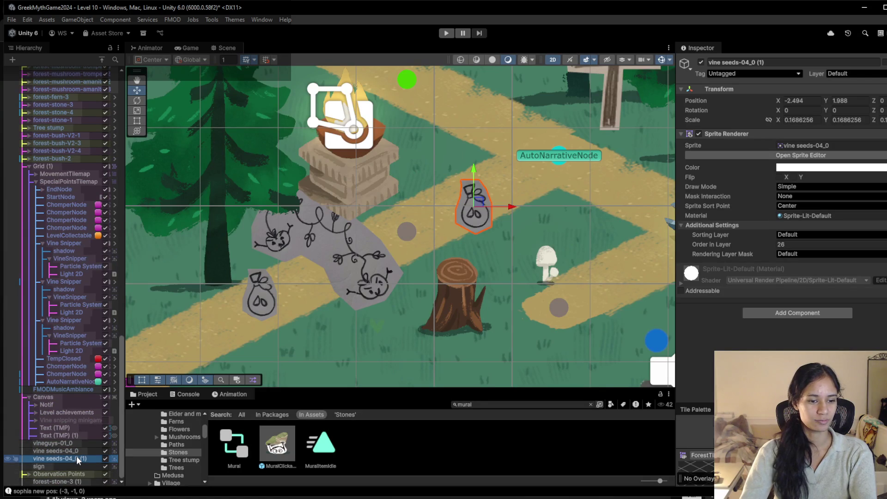
{"action": "mouse_move", "coordinate": [88, 64]}
{"action": "left_mouse_down"}
{"action": "mouse_move", "coordinate": [65, 319]}
{"action": "mouse_move", "coordinate": [74, 67]}
{"action": "mouse_move", "coordinate": [57, 256]}
{"action": "mouse_move", "coordinate": [58, 243]}
{"action": "mouse_move", "coordinate": [74, 384]}
{"action": "left_mouse_up"}
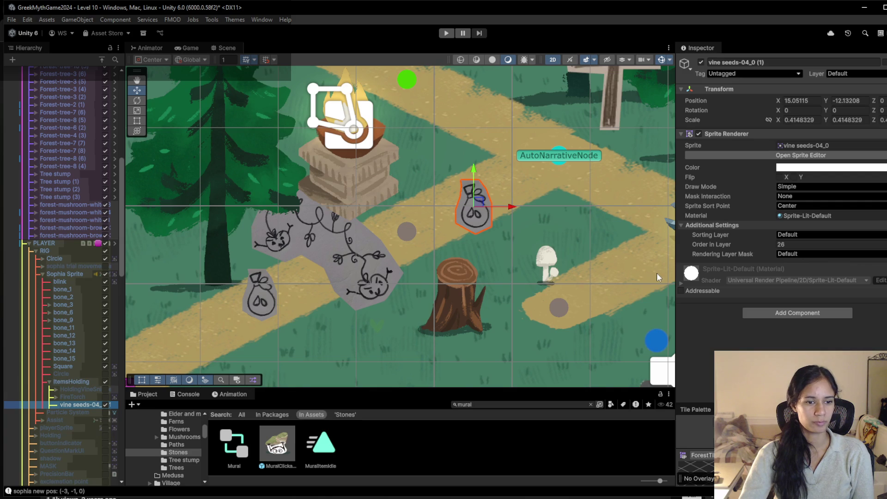
{"action": "scroll", "coordinate": [470, 320], "scroll_direction": "down", "scroll_amount": 5}
{"action": "mouse_move", "coordinate": [470, 320]}
{"action": "left_mouse_down"}
{"action": "mouse_move", "coordinate": [333, 155]}
{"action": "mouse_move", "coordinate": [202, 105]}
{"action": "left_mouse_up"}
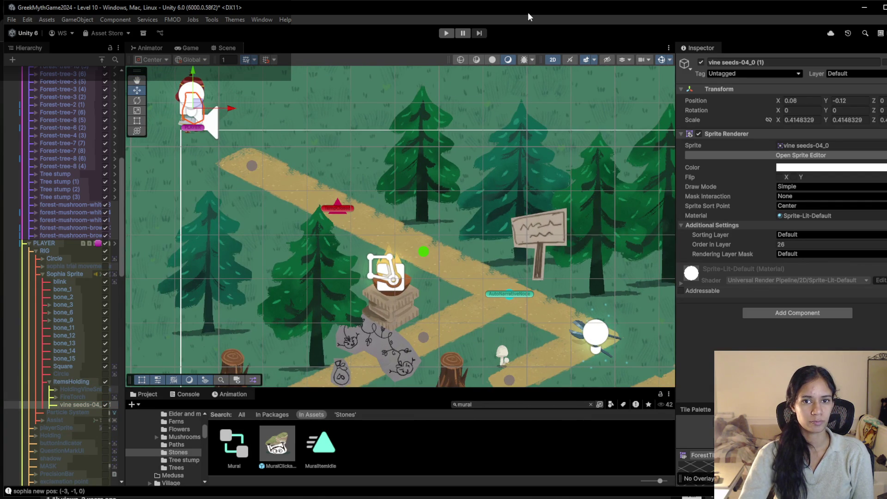
Set the held seeds' Order in Layer to 50, scale it down to 0.3048, and start Play mode
{"action": "left_click", "coordinate": [795, 244]}
{"action": "type", "text": "50"}
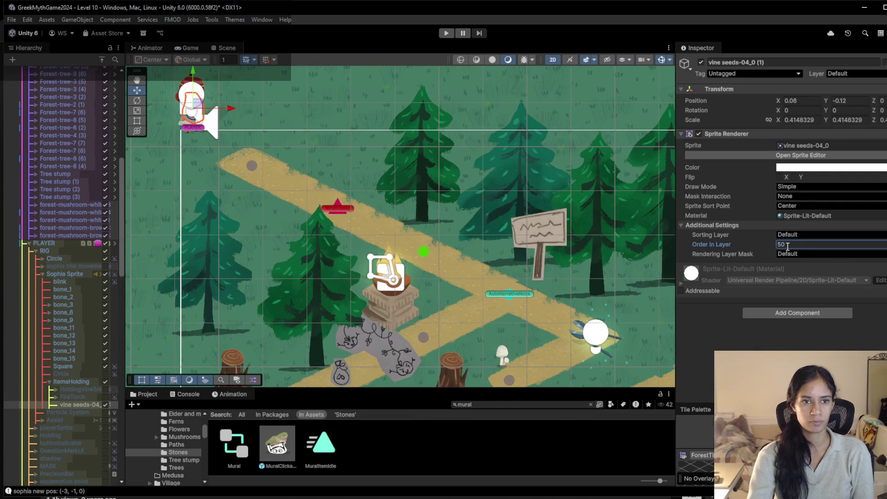
{"action": "left_click", "coordinate": [194, 111]}
{"action": "key", "text": "r"}
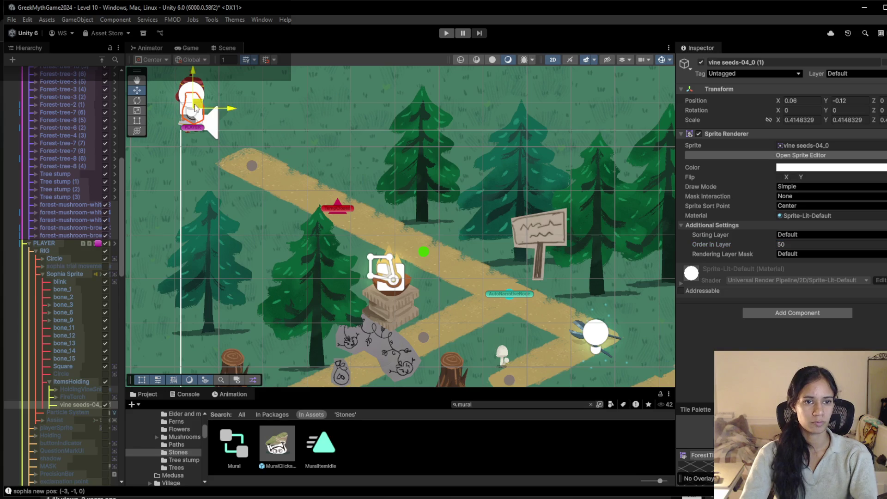
{"action": "left_click_drag", "start_coordinate": [194, 111], "coordinate": [189, 114]}
{"action": "left_click", "coordinate": [447, 33]}
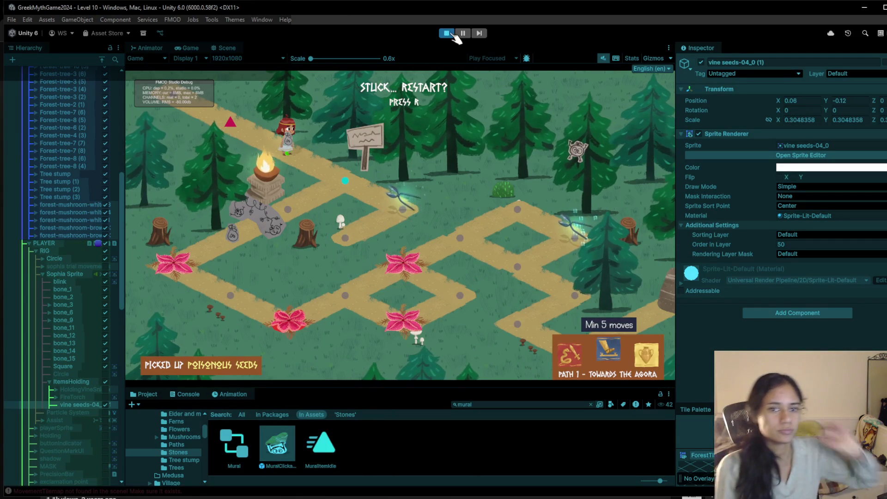
Walk the player tile by tile along the forest path, first down-left and then down-right
{"action": "left_click", "coordinate": [372, 200]}
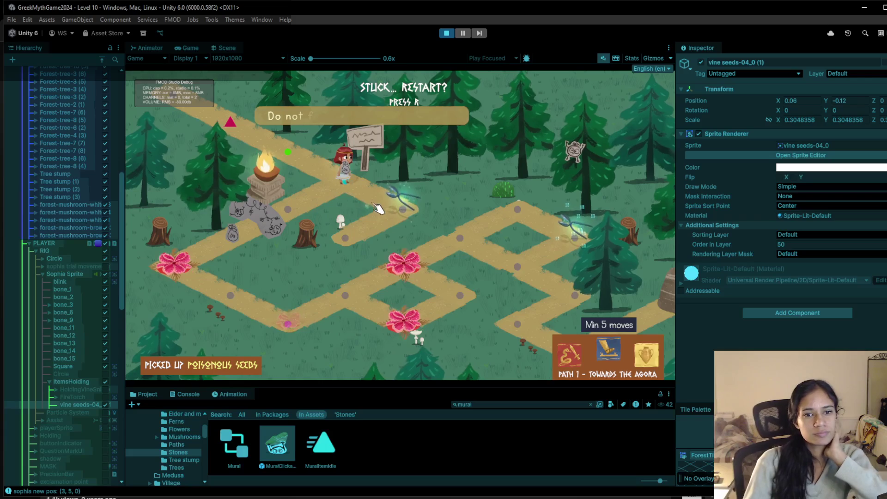
{"action": "left_click", "coordinate": [404, 210]}
{"action": "left_click", "coordinate": [300, 212]}
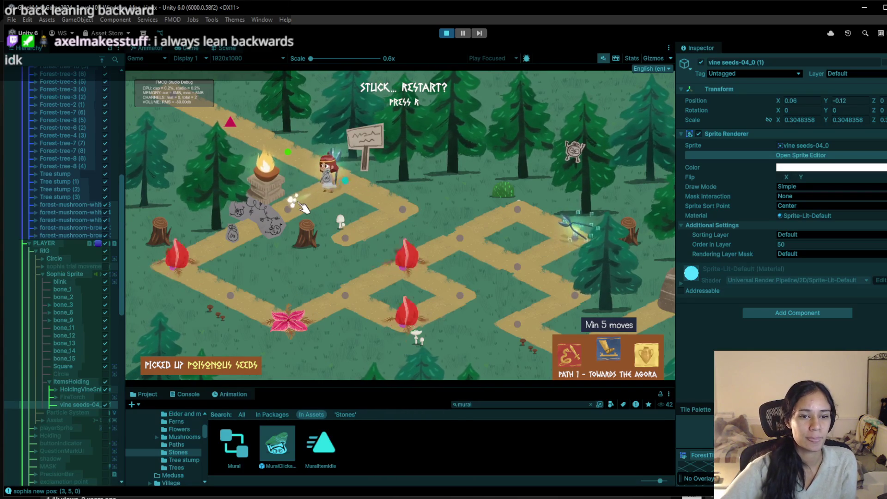
{"action": "left_click", "coordinate": [233, 229]}
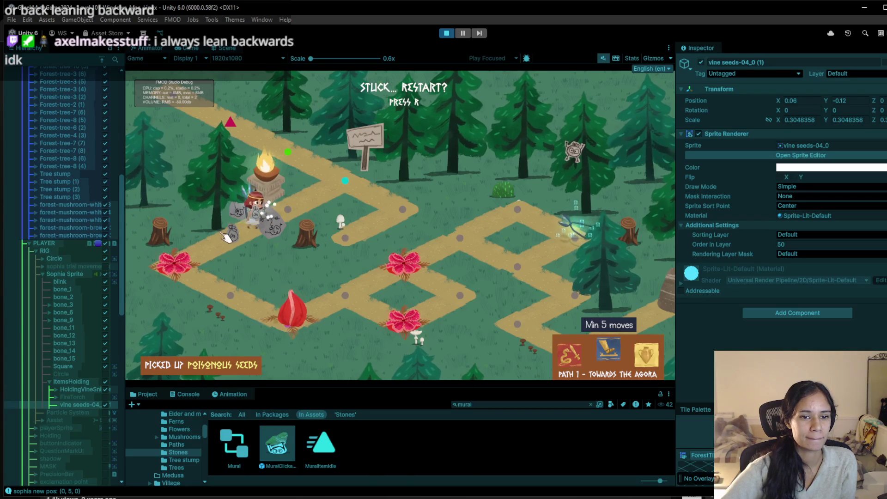
{"action": "left_click", "coordinate": [172, 268]}
{"action": "left_click", "coordinate": [231, 296]}
{"action": "left_click", "coordinate": [352, 305]}
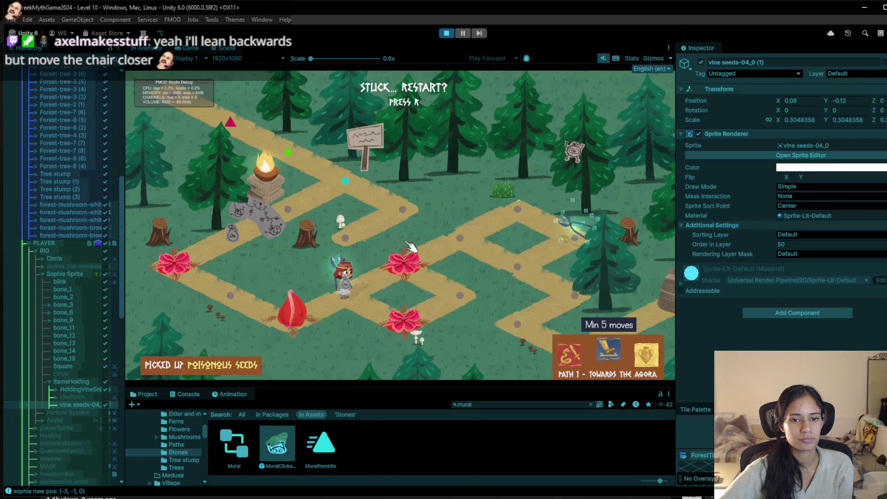
Walk the player onto the centre flower tile so nearby plants close into red buds
{"action": "left_click", "coordinate": [409, 247]}
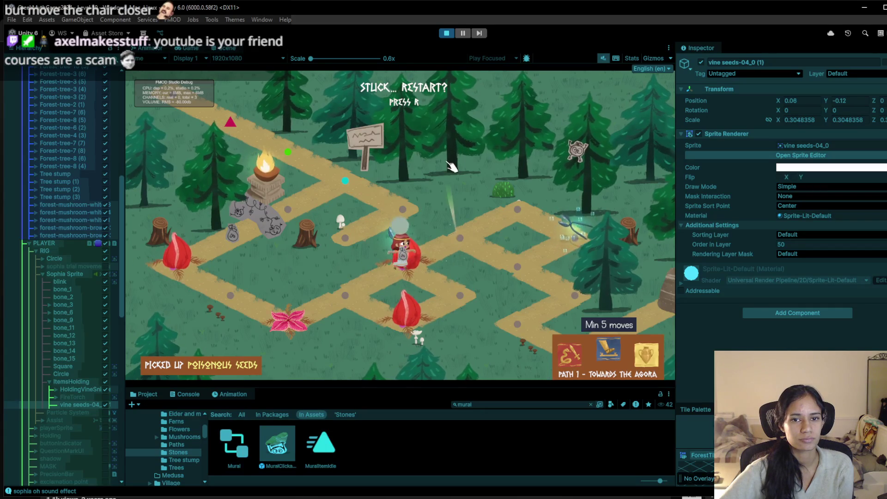
Restart the level with R and walk the player up the path toward the sign and fire
{"action": "key", "text": "r"}
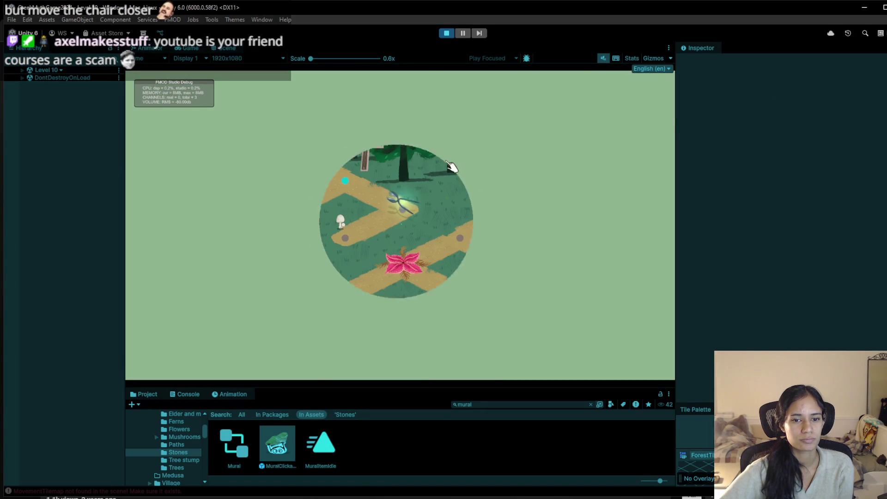
{"action": "left_click", "coordinate": [356, 184]}
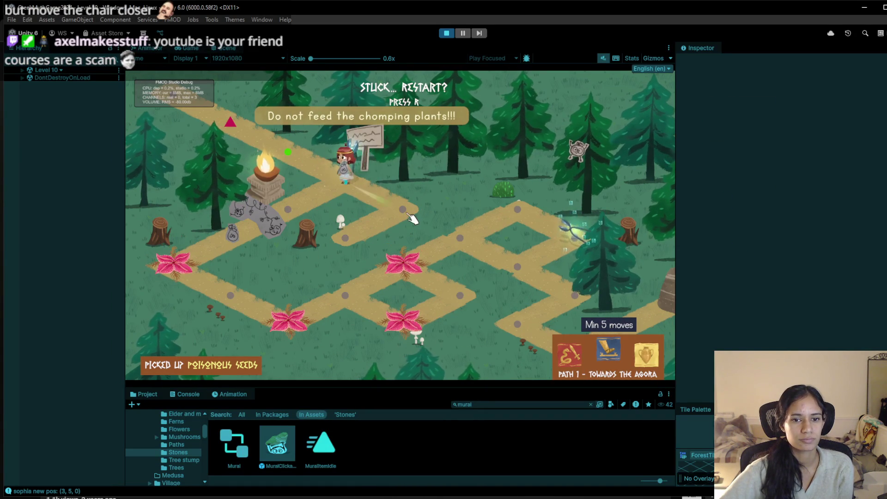
{"action": "left_click", "coordinate": [347, 233]}
{"action": "left_click", "coordinate": [403, 212]}
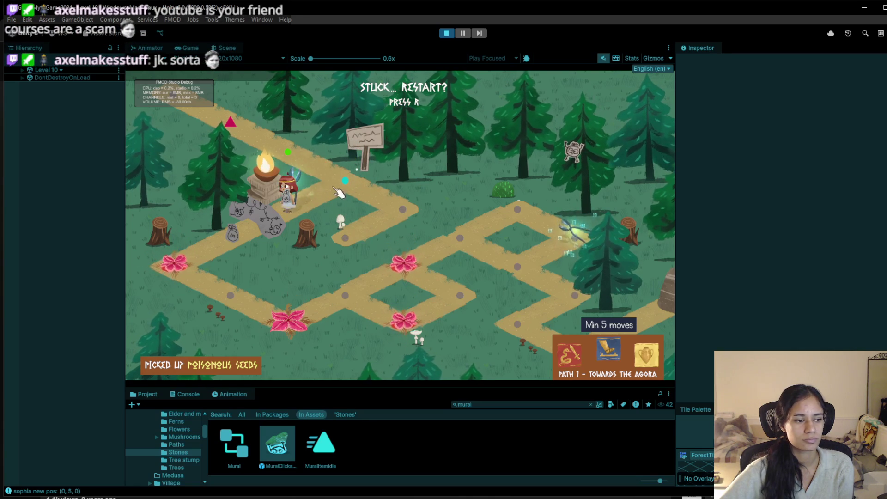
Move past the red bud to the lower node, throw at the pink flower, then stop play mode
{"action": "left_click", "coordinate": [217, 258]}
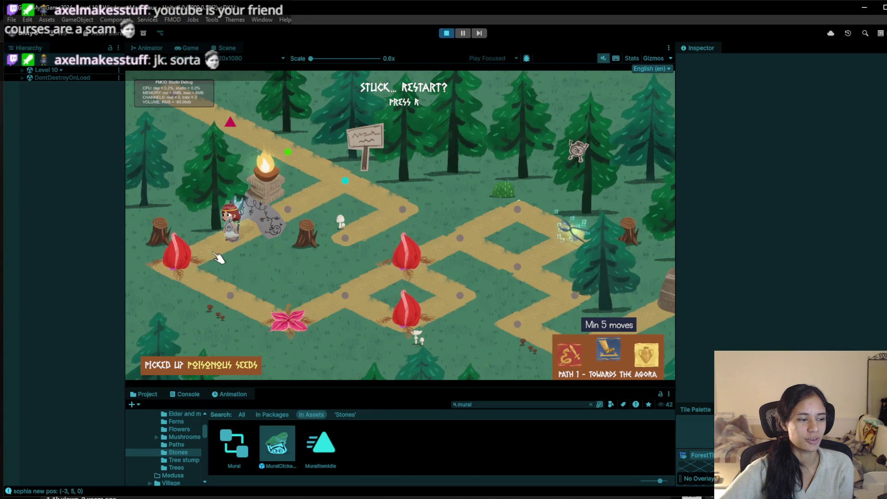
{"action": "left_click", "coordinate": [291, 212]}
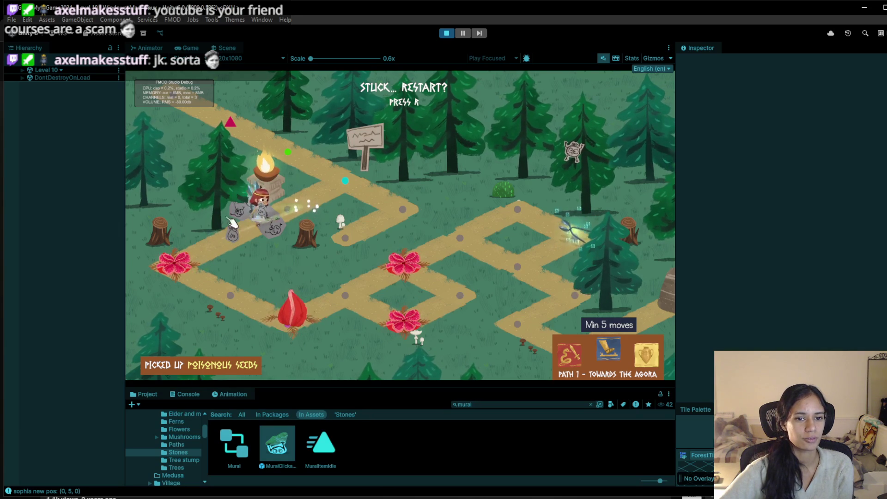
{"action": "left_click", "coordinate": [225, 242]}
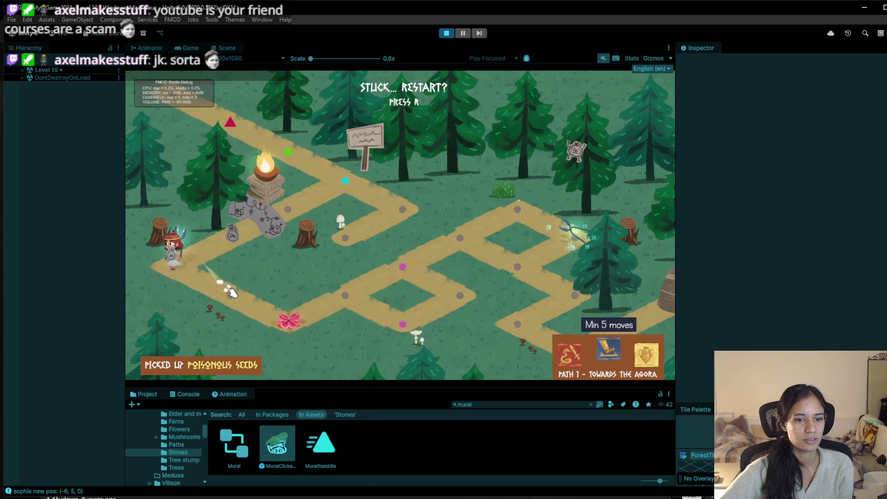
{"action": "left_click", "coordinate": [344, 295]}
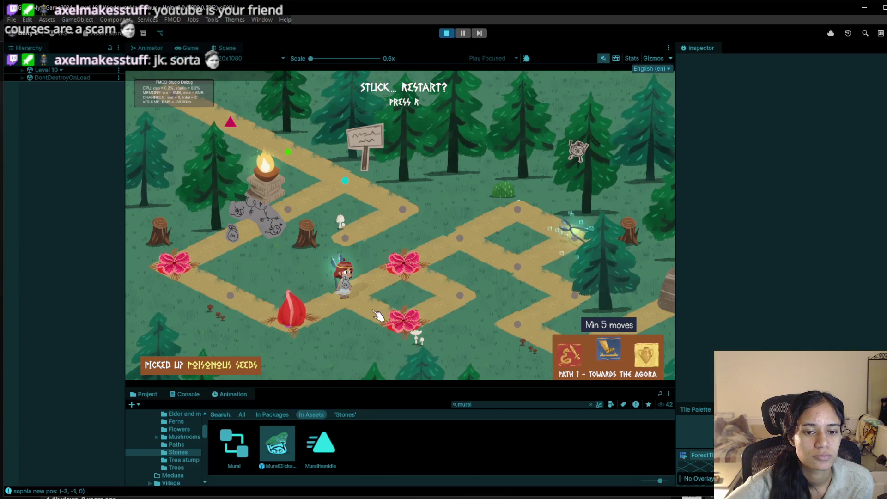
{"action": "left_click", "coordinate": [403, 332]}
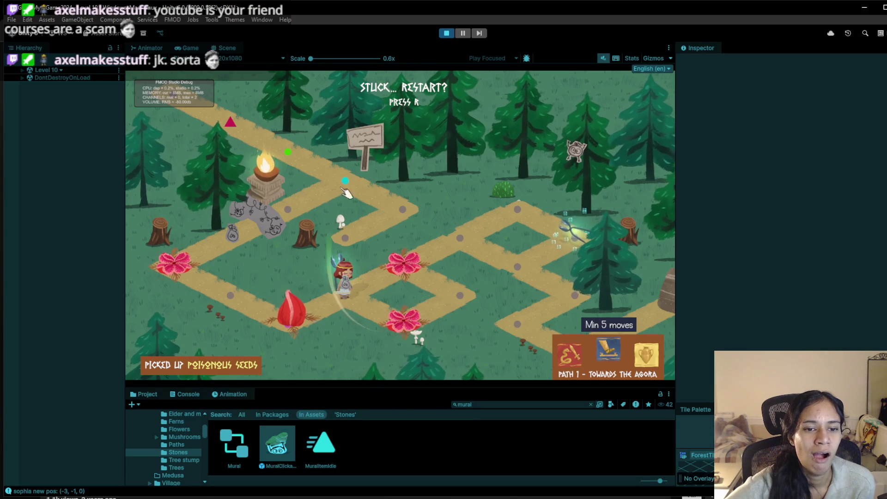
{"action": "left_click", "coordinate": [446, 34]}
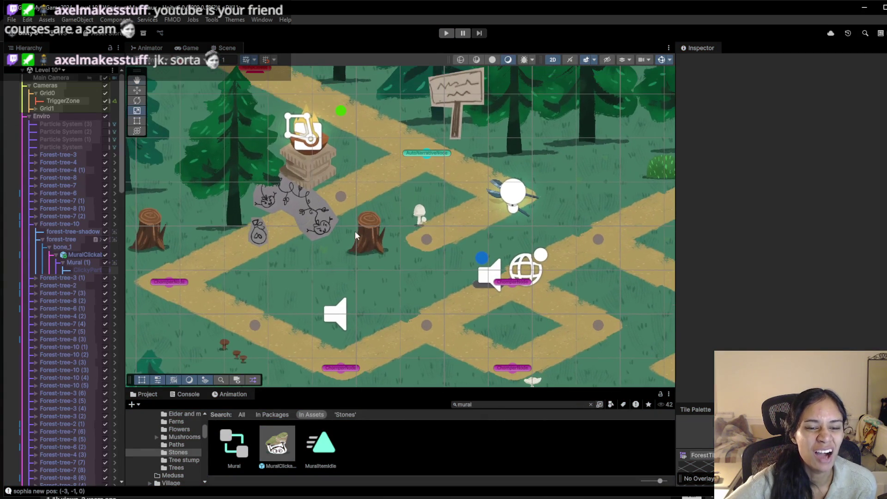
Select vine seeds-04_0 and nudge it beside the vine stone to X -5.44, Y 1.08
{"action": "left_click", "coordinate": [257, 239]}
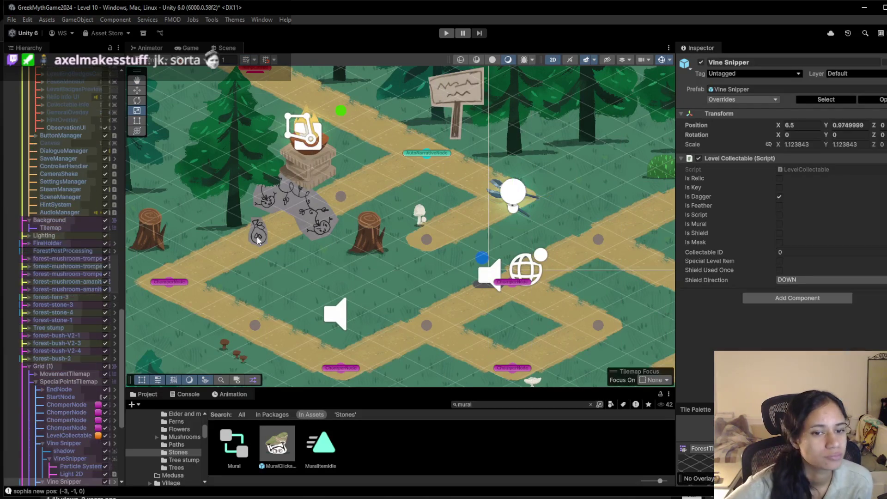
{"action": "left_click", "coordinate": [257, 240]}
{"action": "left_click", "coordinate": [257, 239]}
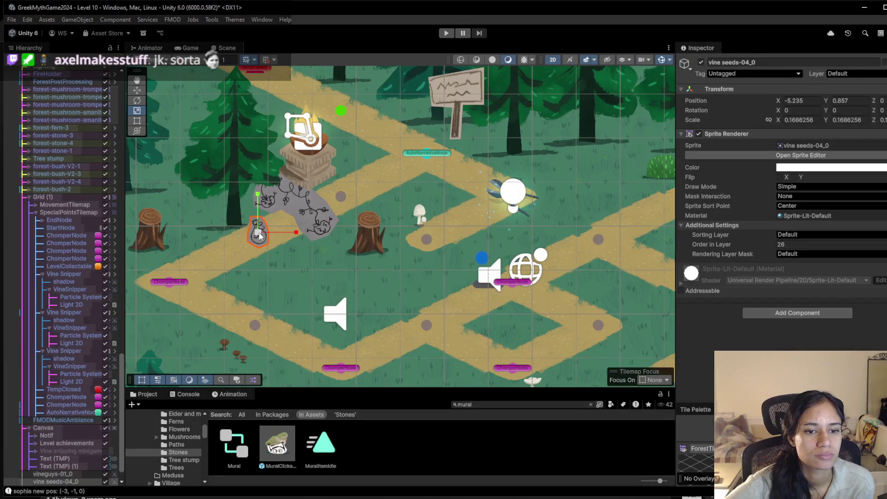
{"action": "key", "text": "w"}
{"action": "mouse_move", "coordinate": [262, 233]}
{"action": "left_mouse_down"}
{"action": "mouse_move", "coordinate": [361, 184]}
{"action": "mouse_move", "coordinate": [211, 241]}
{"action": "mouse_move", "coordinate": [296, 217]}
{"action": "mouse_move", "coordinate": [268, 203]}
{"action": "mouse_move", "coordinate": [255, 231]}
{"action": "left_mouse_up"}
{"action": "left_click", "coordinate": [370, 272]}
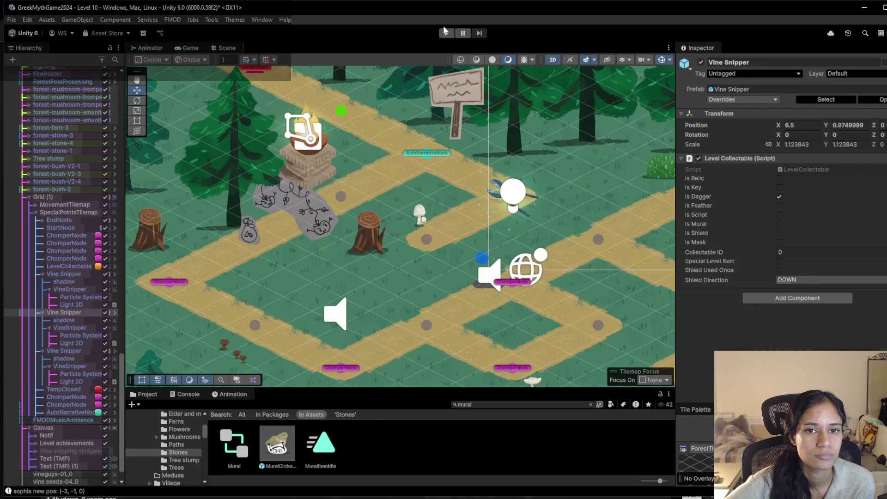
Start play mode, step the player down-right, check the sign point, and enlarge the Game view
{"action": "left_click", "coordinate": [446, 33]}
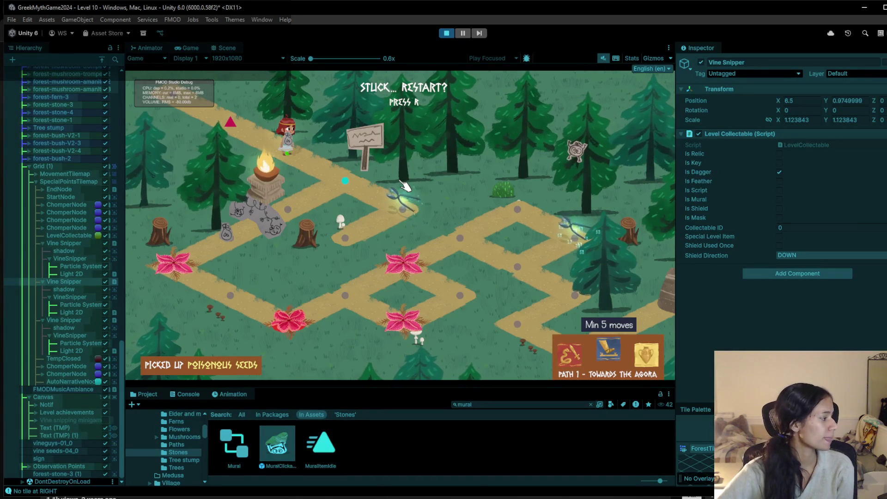
{"action": "key", "text": "d"}
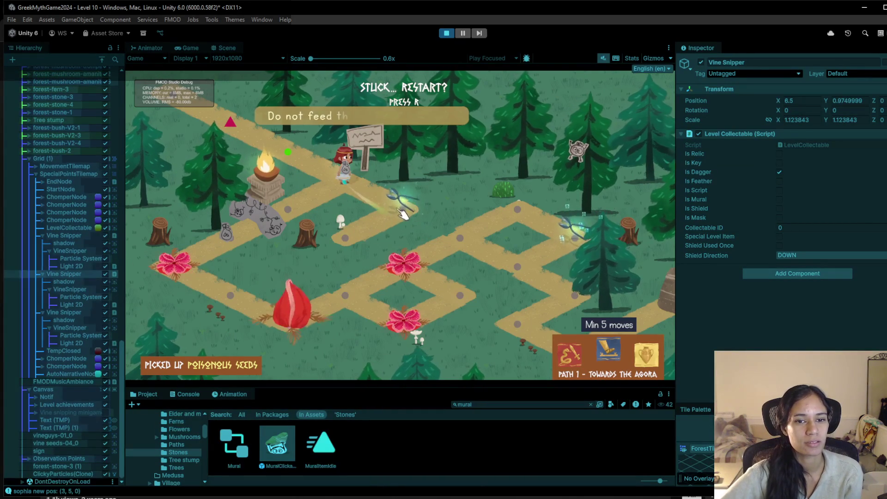
{"action": "left_click", "coordinate": [359, 184]}
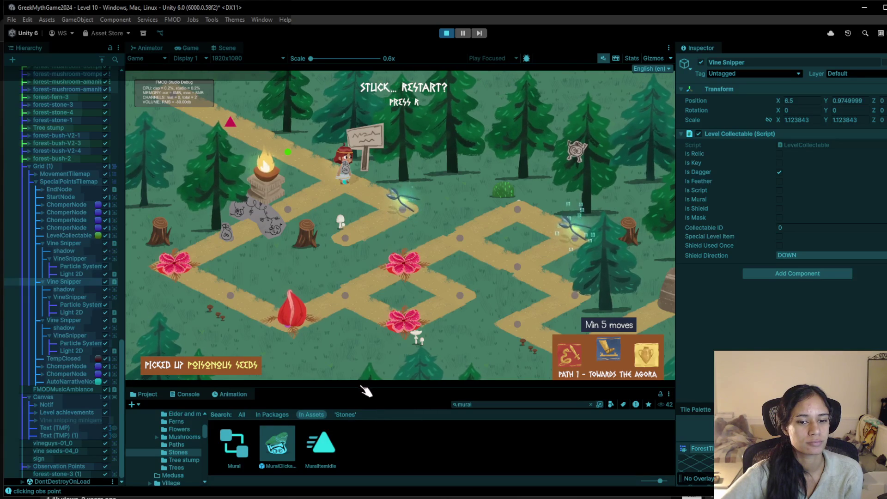
{"action": "left_click_drag", "start_coordinate": [362, 387], "coordinate": [361, 395]}
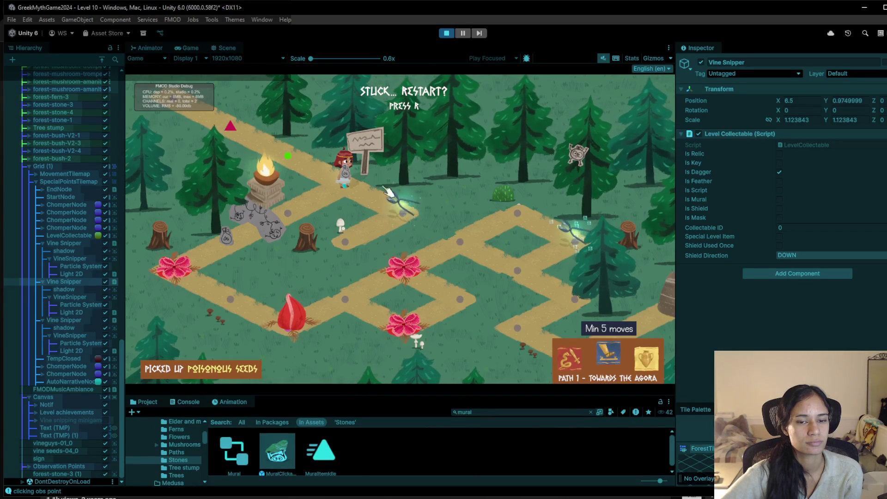
Walk the player across path nodes from the brazier to the sign, then stop play mode
{"action": "left_click", "coordinate": [388, 192]}
{"action": "left_click", "coordinate": [292, 213]}
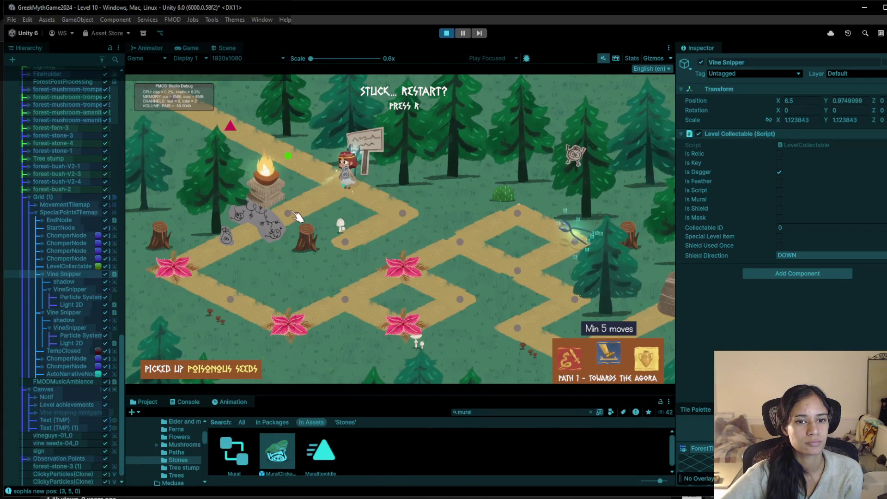
{"action": "left_click", "coordinate": [373, 195]}
{"action": "left_click", "coordinate": [447, 33]}
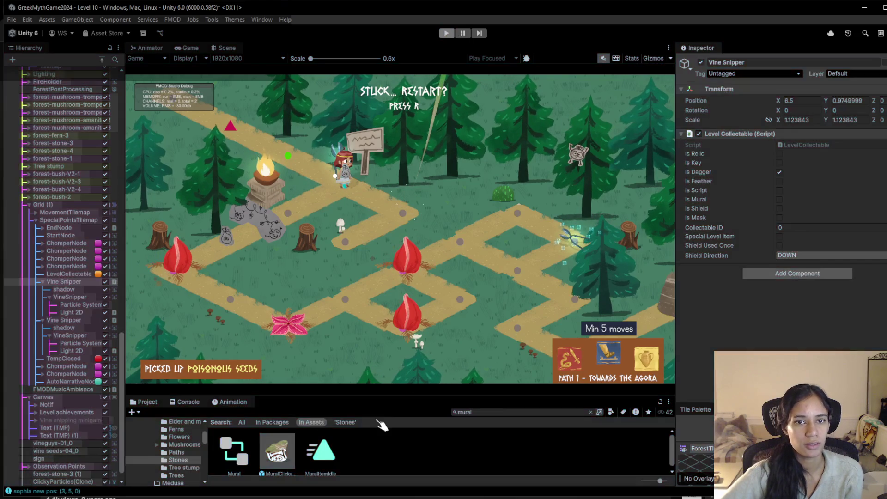
{"action": "mouse_move", "coordinate": [178, 493]}
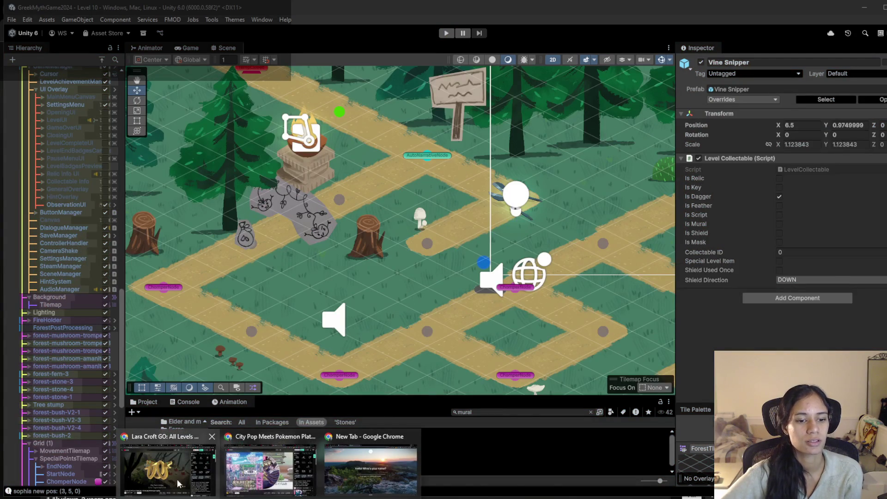
{"action": "left_click", "coordinate": [168, 477]}
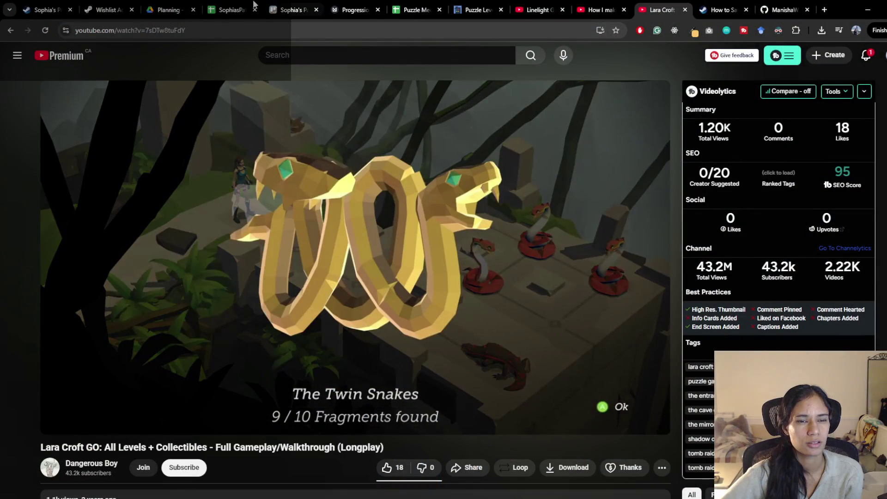
{"action": "left_click", "coordinate": [416, 10]}
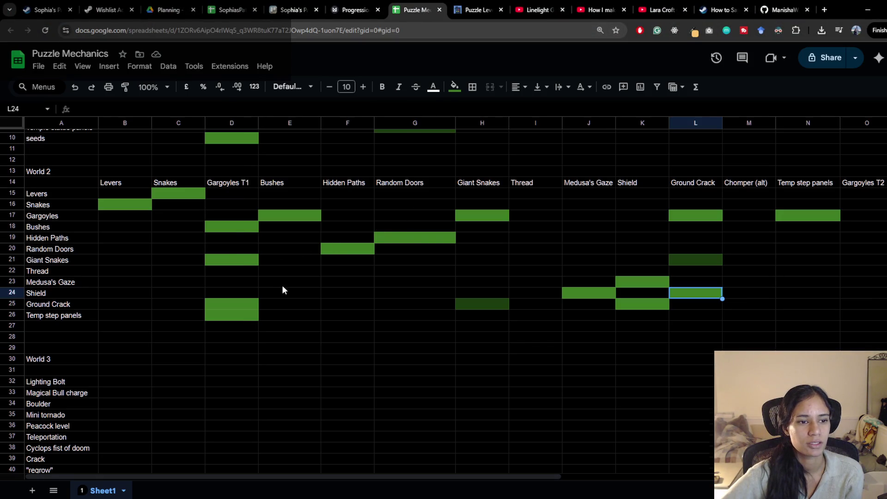
{"action": "scroll", "coordinate": [282, 289], "scroll_direction": "up", "scroll_amount": 5}
{"action": "left_click", "coordinate": [292, 10]}
{"action": "scroll", "coordinate": [319, 326], "scroll_direction": "right", "scroll_amount": 3}
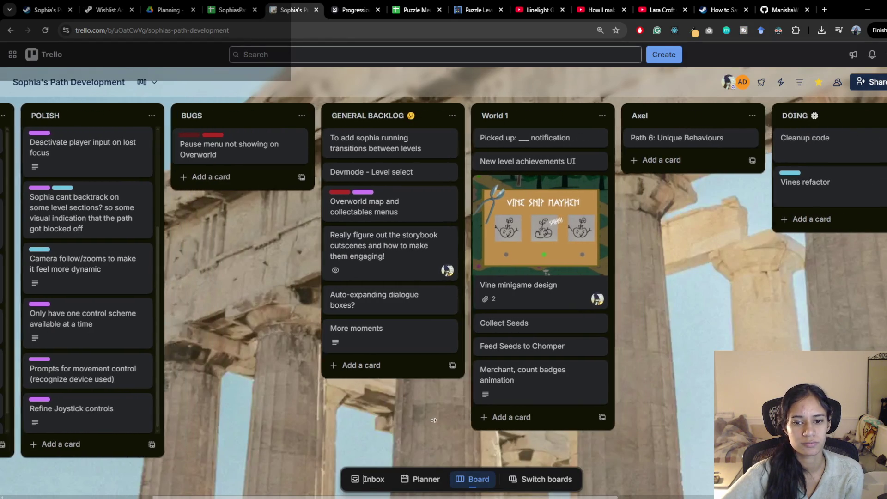
{"action": "scroll", "coordinate": [434, 420], "scroll_direction": "right", "scroll_amount": 3}
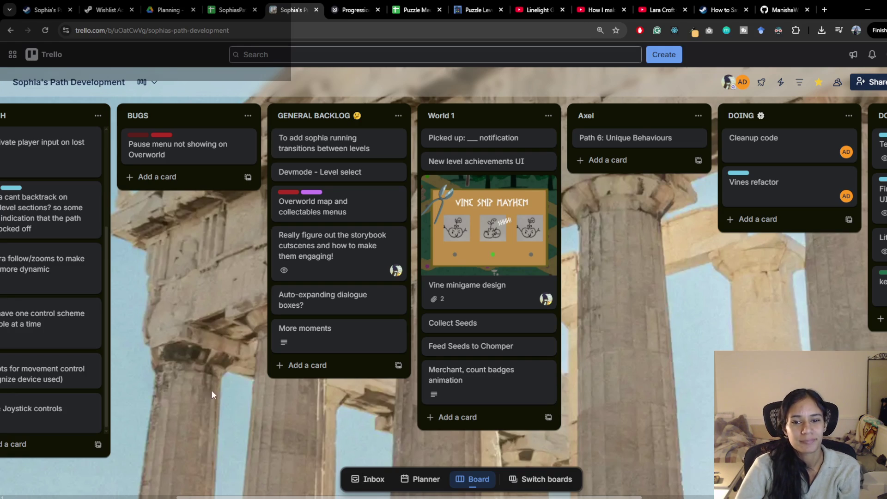
{"action": "scroll", "coordinate": [381, 396], "scroll_direction": "left", "scroll_amount": 2}
{"action": "scroll", "coordinate": [380, 396], "scroll_direction": "left", "scroll_amount": 5}
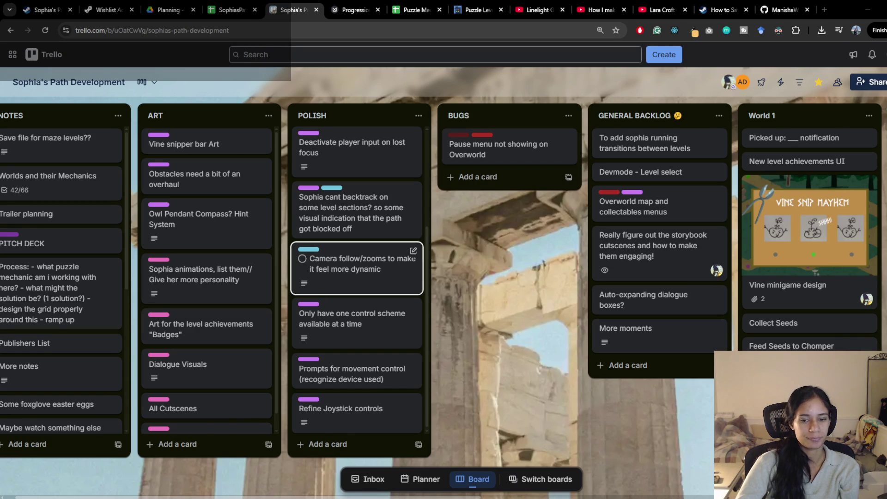
{"action": "key", "text": "alt+Tab"}
{"action": "scroll", "coordinate": [367, 251], "scroll_direction": "down", "scroll_amount": 2}
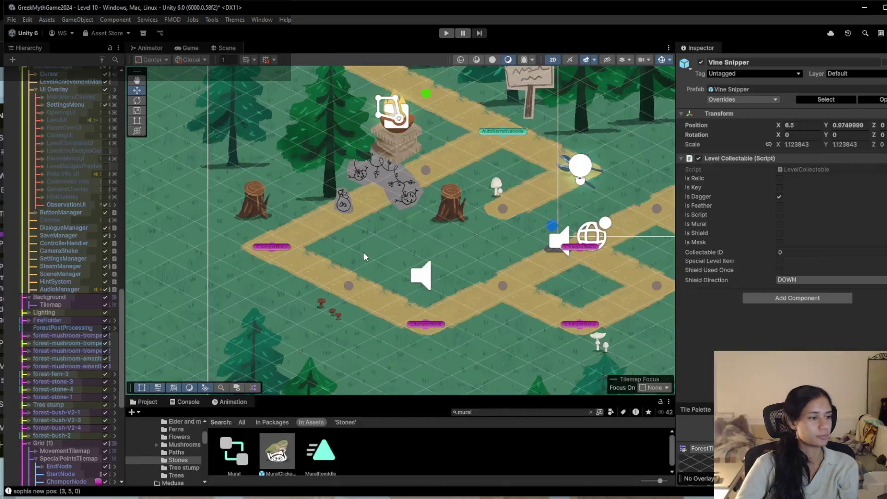